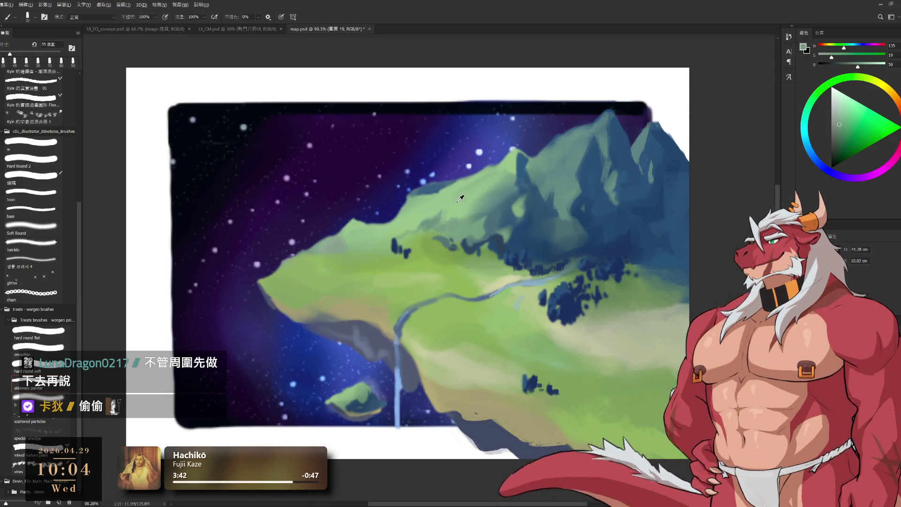
Sample the hill's green and slightly enlarge the eraser while switching between brush and eraser.
{"action": "left_click", "coordinate": [459, 210], "text": "alt"}
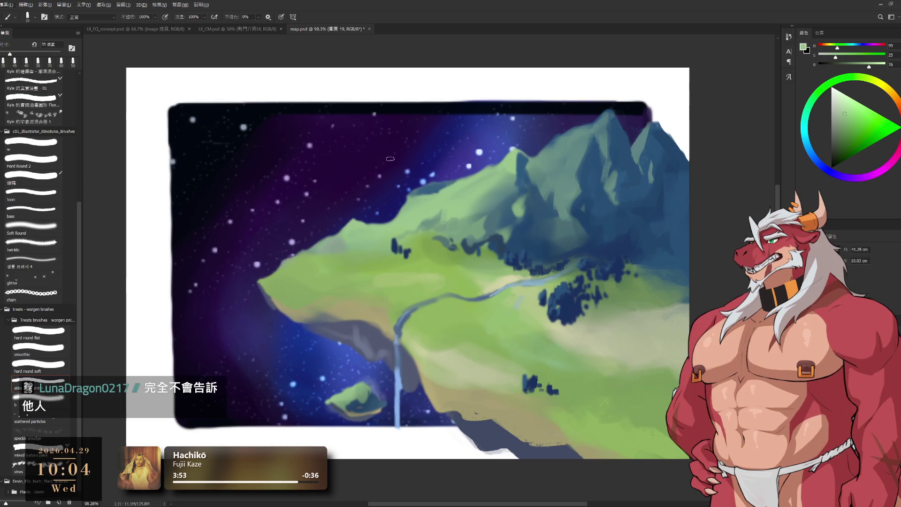
{"action": "key", "text": "e"}
{"action": "key", "text": "b"}
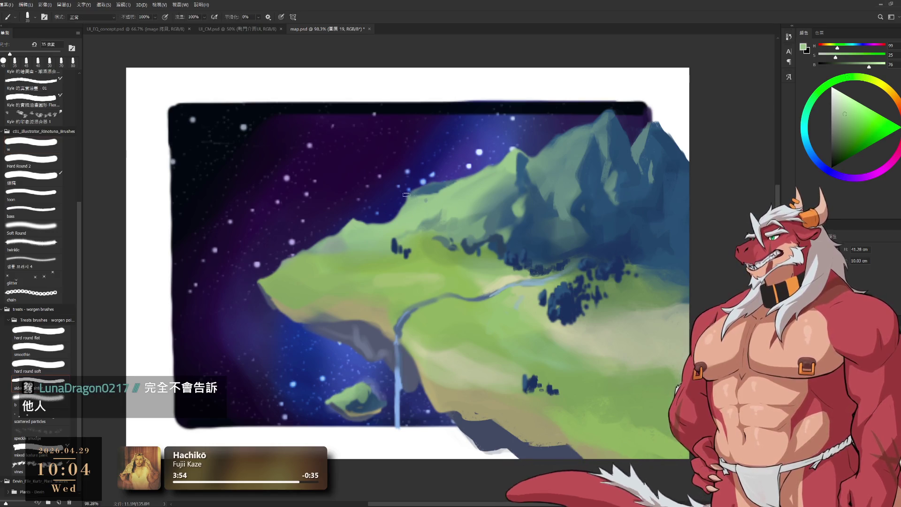
{"action": "key", "text": "e"}
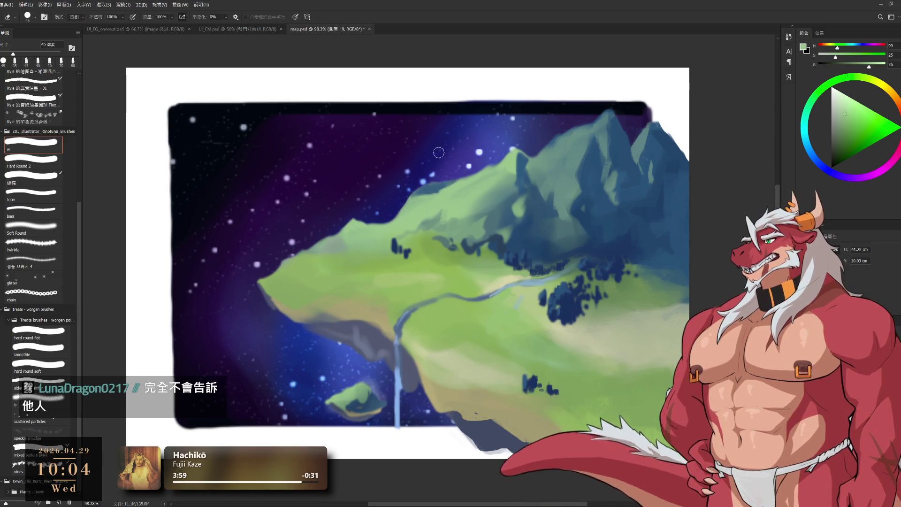
{"action": "key", "text": "bracketright"}
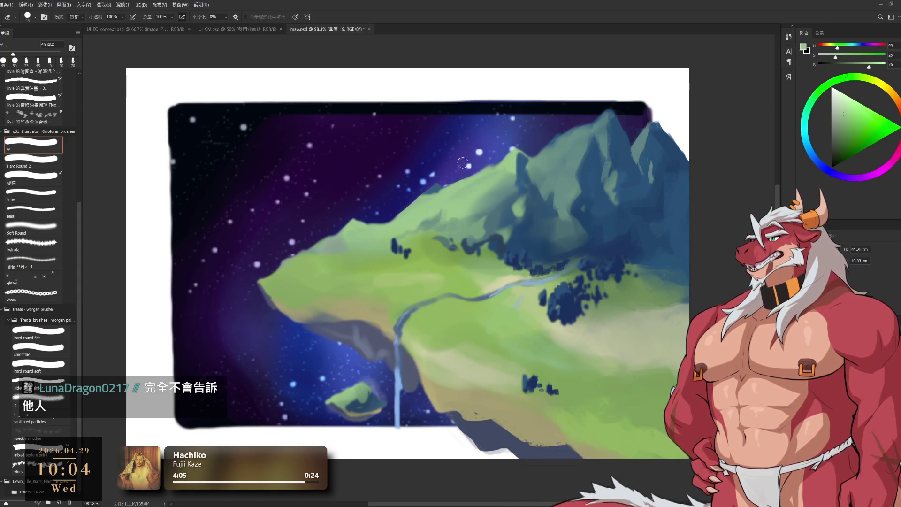
{"action": "key", "text": "b"}
Extend the green mountain's upper edge and paint a small ridge peak at brush size 30.
{"action": "left_click", "coordinate": [428, 195], "text": "alt"}
{"action": "left_click_drag", "start_coordinate": [435, 186], "coordinate": [422, 201]}
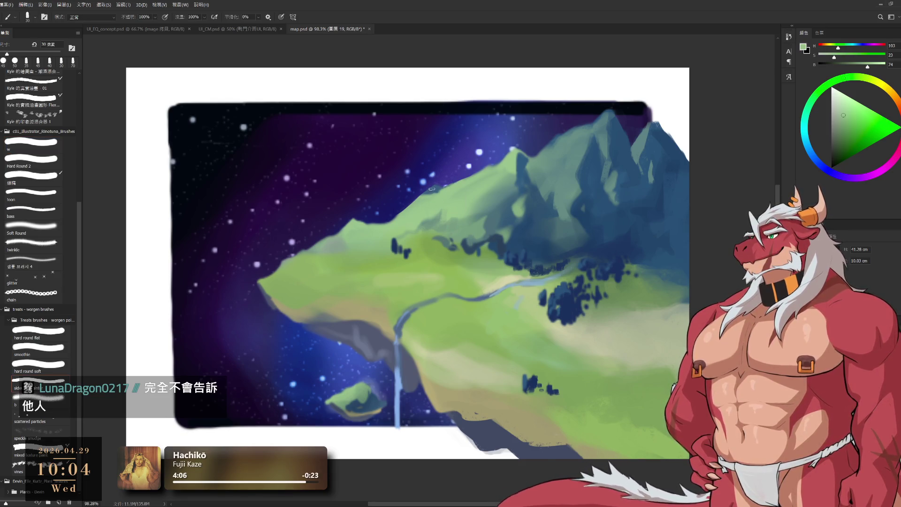
{"action": "key", "text": "bracketright"}
{"action": "key", "text": "bracketright"}
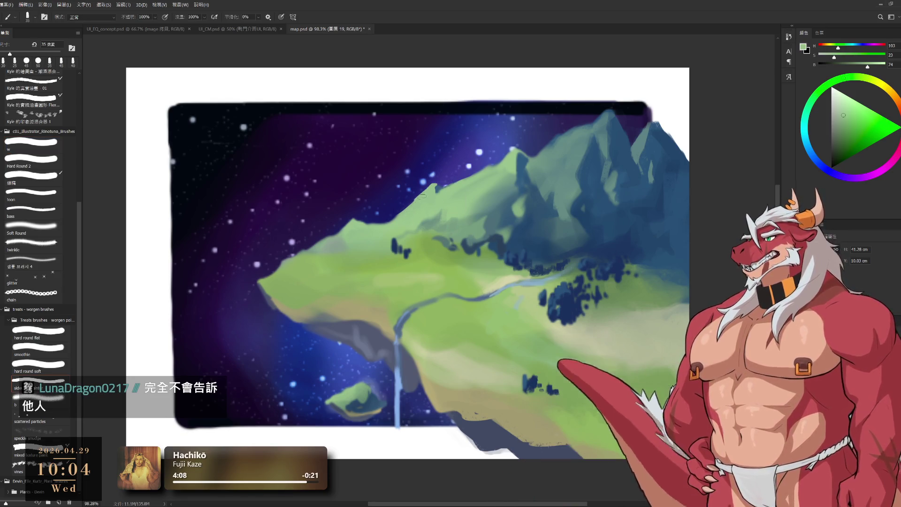
{"action": "key", "text": "bracketleft"}
{"action": "left_click_drag", "start_coordinate": [353, 226], "coordinate": [370, 225]}
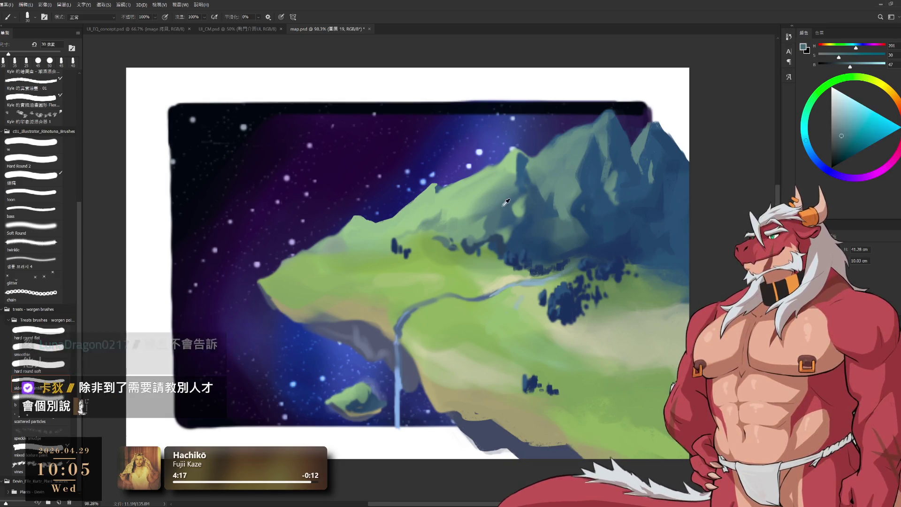
Sample dark mountain blue, light grass green and slope grey-green, growing the brush to 45.
{"action": "left_click", "coordinate": [434, 192], "text": "alt"}
{"action": "key", "text": "bracketright"}
{"action": "key", "text": "bracketright"}
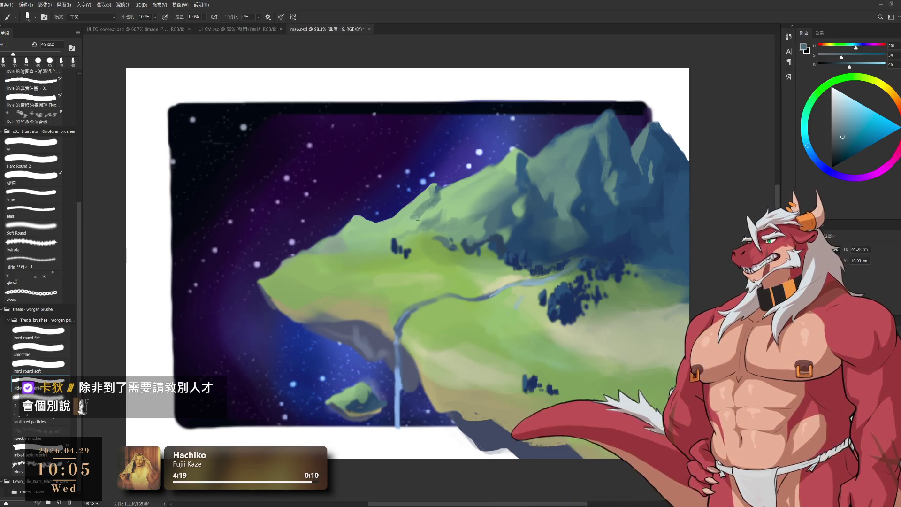
{"action": "left_click", "coordinate": [425, 209], "text": "alt"}
{"action": "key", "text": "bracketright"}
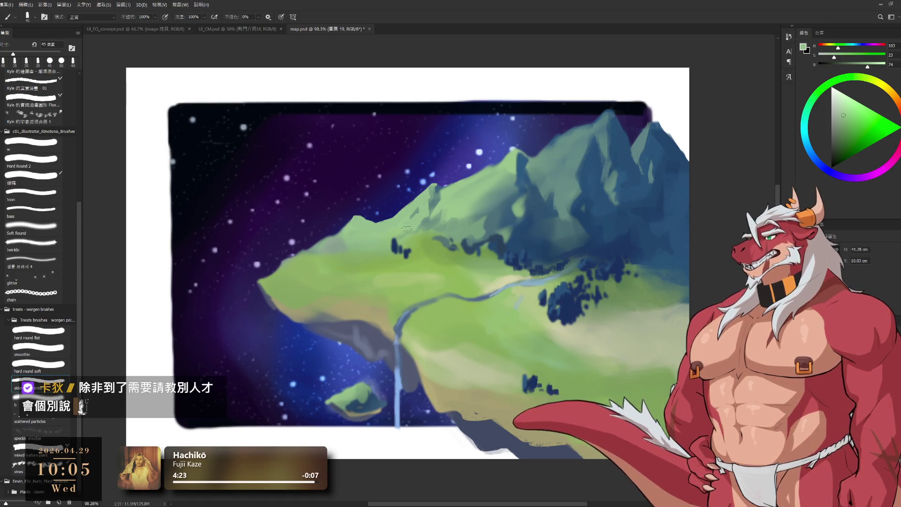
{"action": "left_click", "coordinate": [430, 223], "text": "alt"}
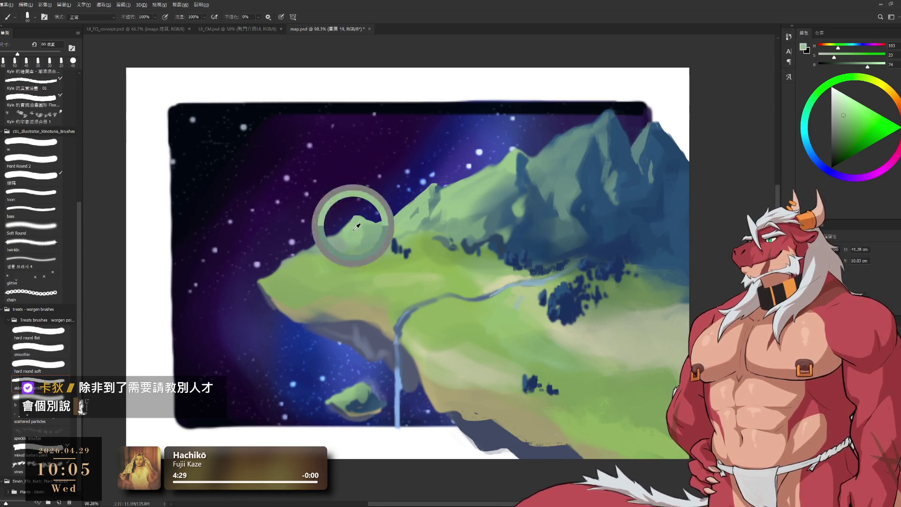
{"action": "scroll", "coordinate": [357, 225], "scroll_direction": "down", "scroll_amount": 2}
Sample the dark sky blue and the plateau's tan, shrinking the brush from 90 to 80.
{"action": "scroll", "coordinate": [422, 211], "scroll_direction": "up", "scroll_amount": 4}
{"action": "scroll", "coordinate": [500, 198], "scroll_direction": "down", "scroll_amount": 4}
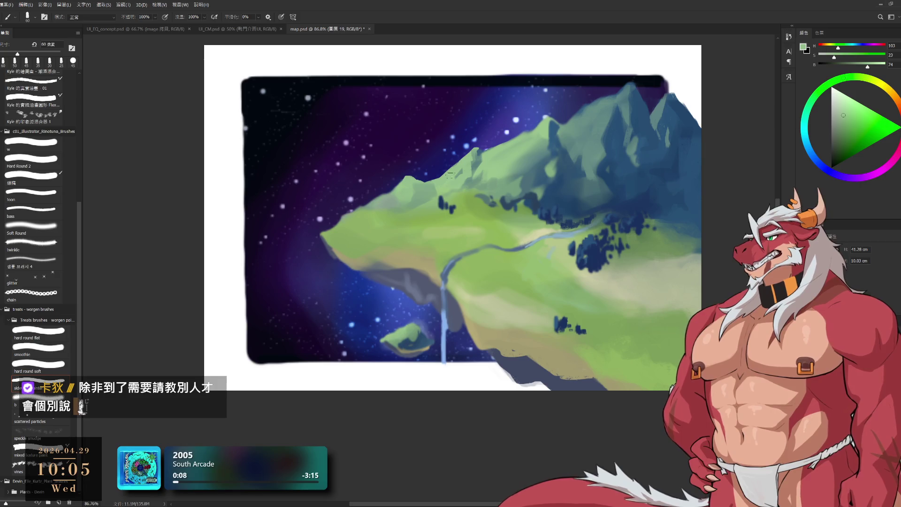
{"action": "left_click", "coordinate": [369, 270], "text": "alt"}
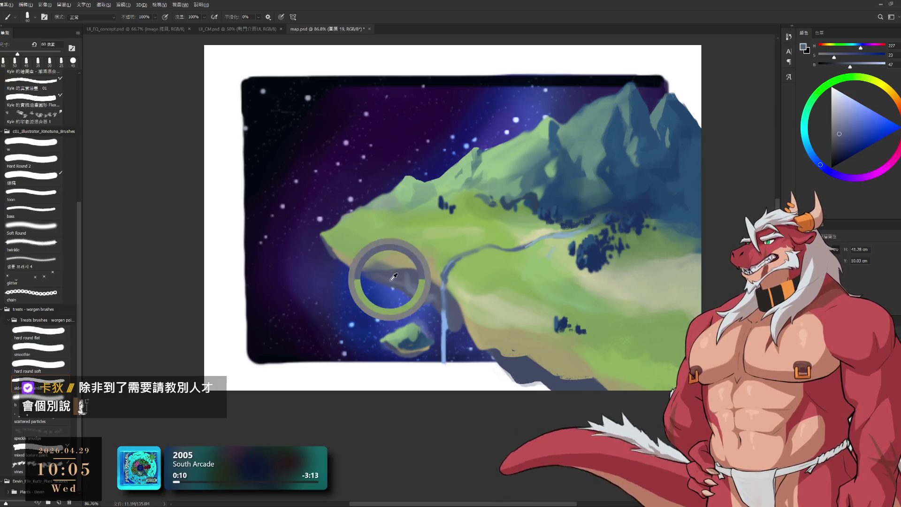
{"action": "key", "text": "e"}
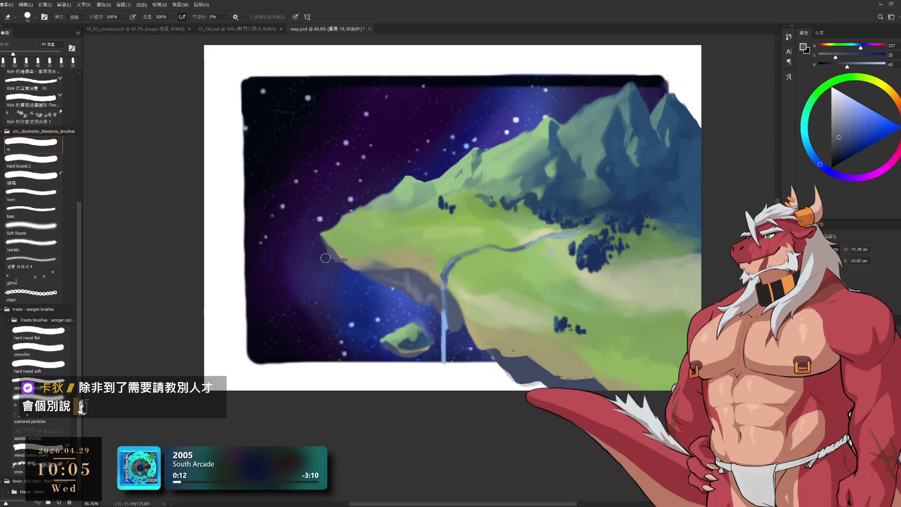
{"action": "key", "text": "b"}
{"action": "left_click", "coordinate": [415, 260], "text": "alt"}
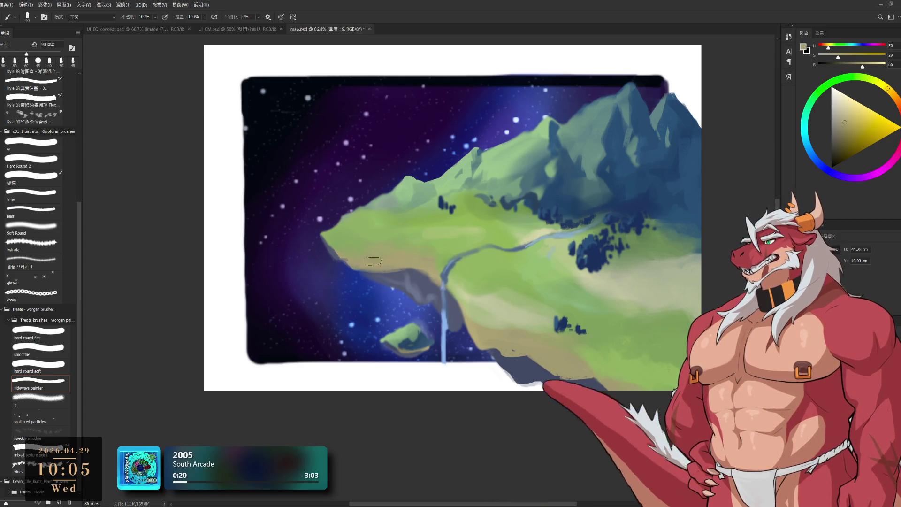
{"action": "key", "text": "bracketleft"}
{"action": "key", "text": "bracketleft"}
{"action": "key", "text": "bracketleft"}
{"action": "key", "text": "bracketleft"}
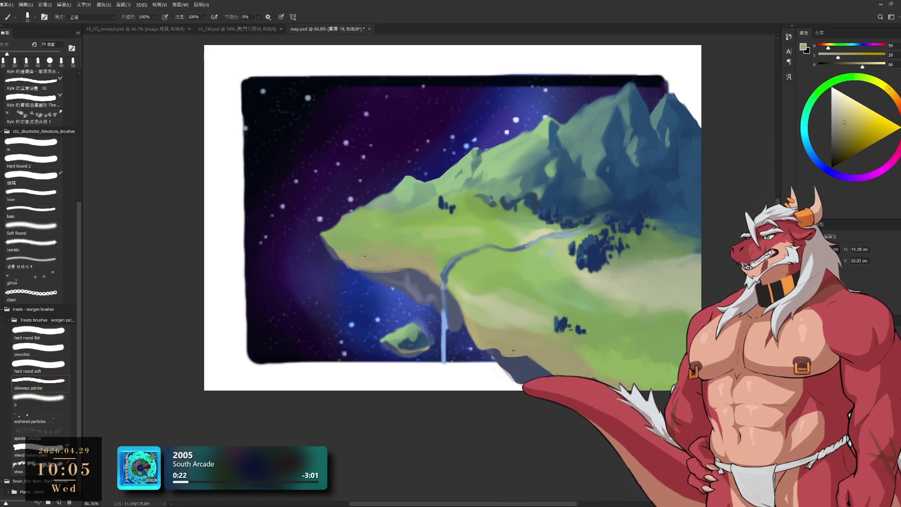
{"action": "left_click", "coordinate": [361, 263], "text": "alt"}
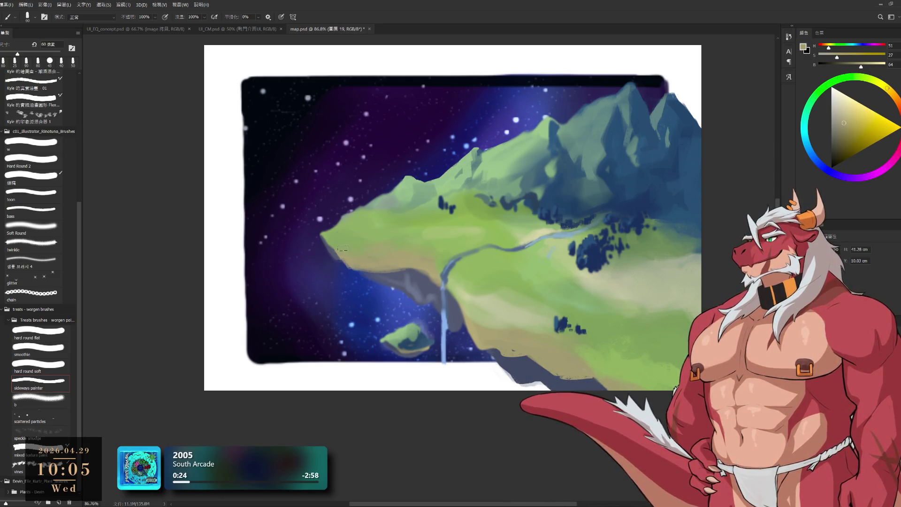
Sample grass yellow-green, river blue and bank greens, shrinking the brush to 20 for fine touch-ups.
{"action": "left_click", "coordinate": [447, 242], "text": "alt"}
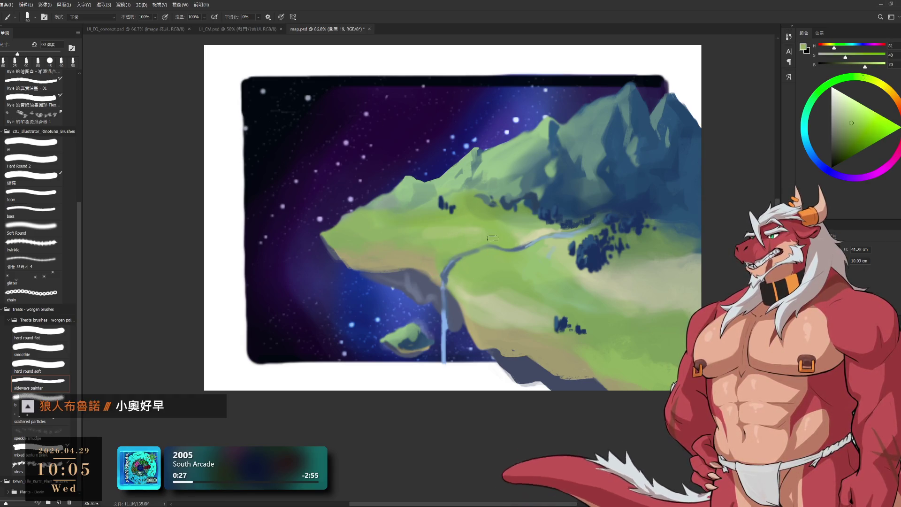
{"action": "key", "text": "bracketleft"}
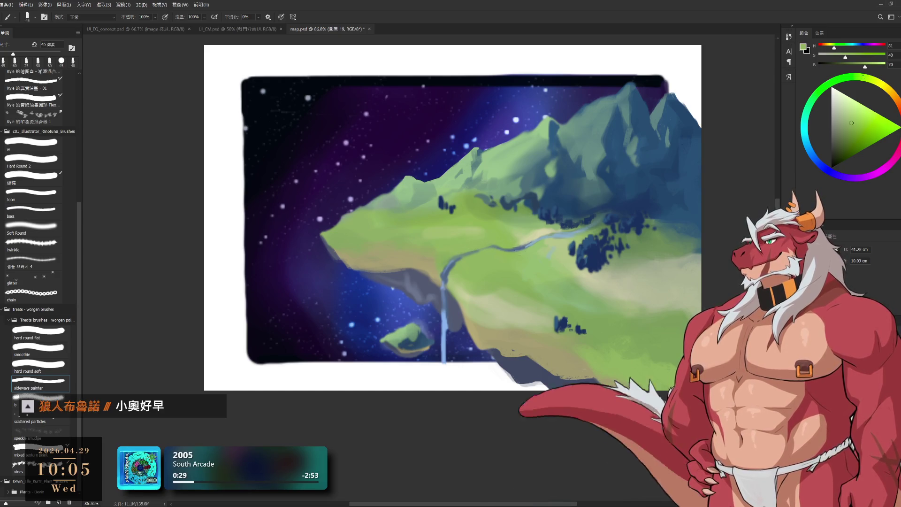
{"action": "left_click", "coordinate": [519, 246], "text": "alt"}
{"action": "key", "text": "bracketleft"}
{"action": "key", "text": "bracketleft"}
{"action": "key", "text": "bracketleft"}
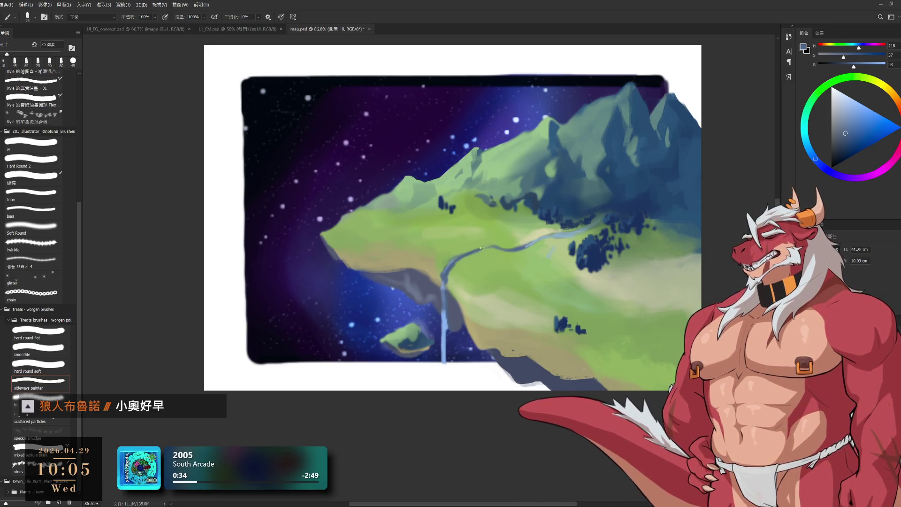
{"action": "key", "text": "bracketleft"}
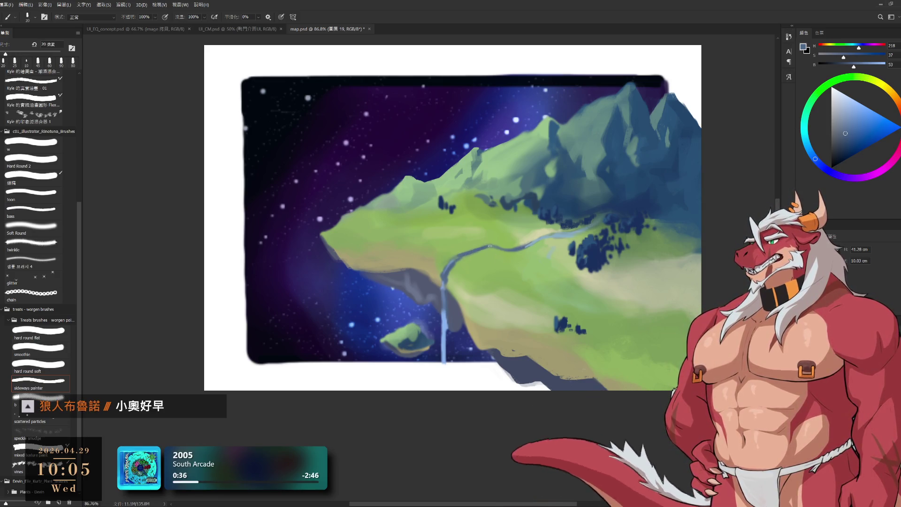
{"action": "left_click", "coordinate": [500, 236], "text": "alt"}
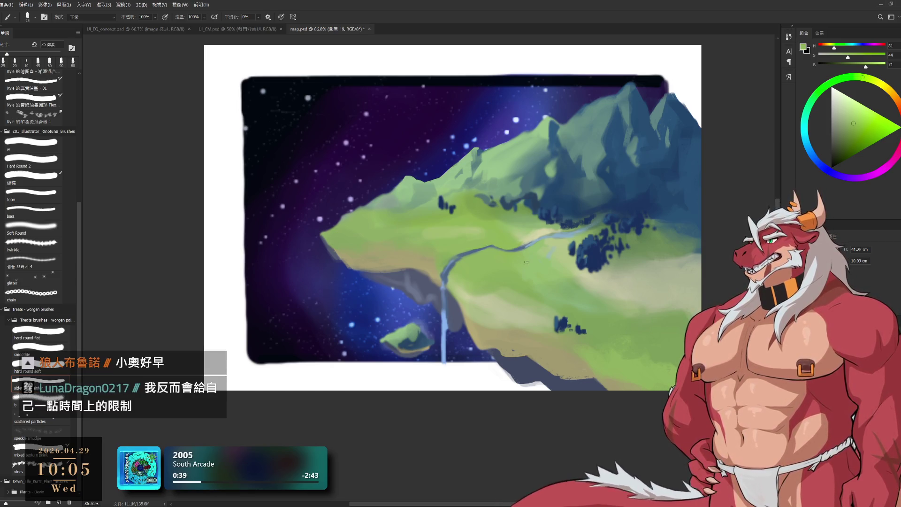
{"action": "left_click", "coordinate": [454, 258], "text": "alt"}
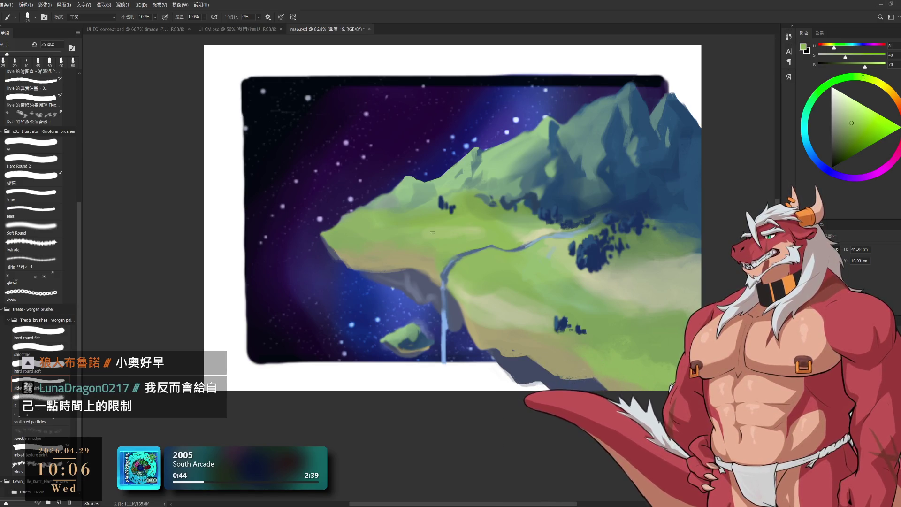
Brighten the waterfall column with light blue and white highlights at brush size 15.
{"action": "left_click", "coordinate": [444, 325], "text": "alt"}
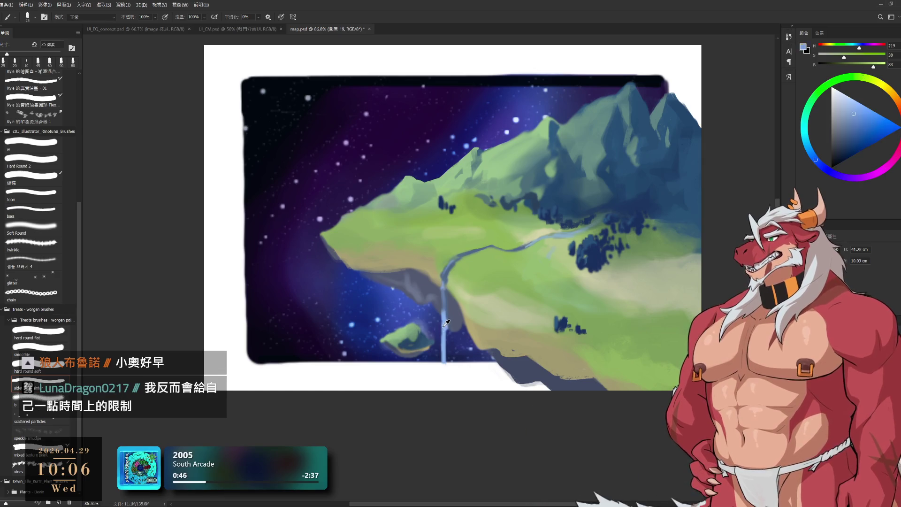
{"action": "key", "text": "bracketleft"}
{"action": "left_click_drag", "start_coordinate": [443, 281], "coordinate": [444, 325]}
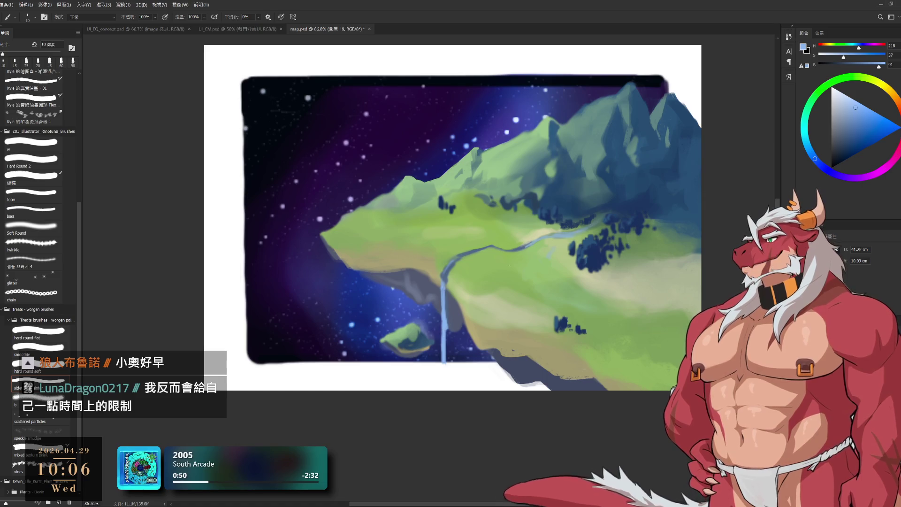
{"action": "key", "text": "x"}
{"action": "left_click_drag", "start_coordinate": [446, 295], "coordinate": [446, 313]}
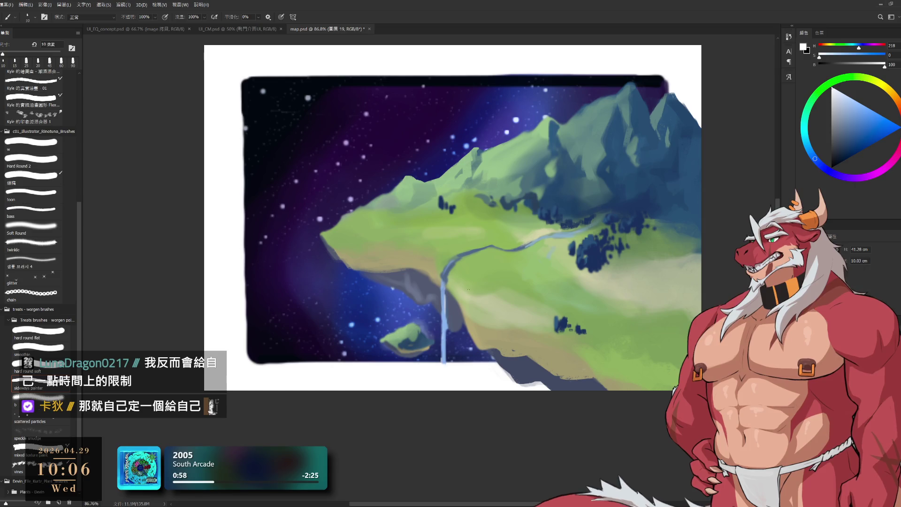
Paint dark blue tree clusters beside the river, then reveal the white marker spots.
{"action": "left_click", "coordinate": [574, 257], "text": "alt"}
{"action": "key", "text": "bracketright"}
{"action": "key", "text": "bracketright"}
{"action": "key", "text": "bracketright"}
{"action": "key", "text": "bracketright"}
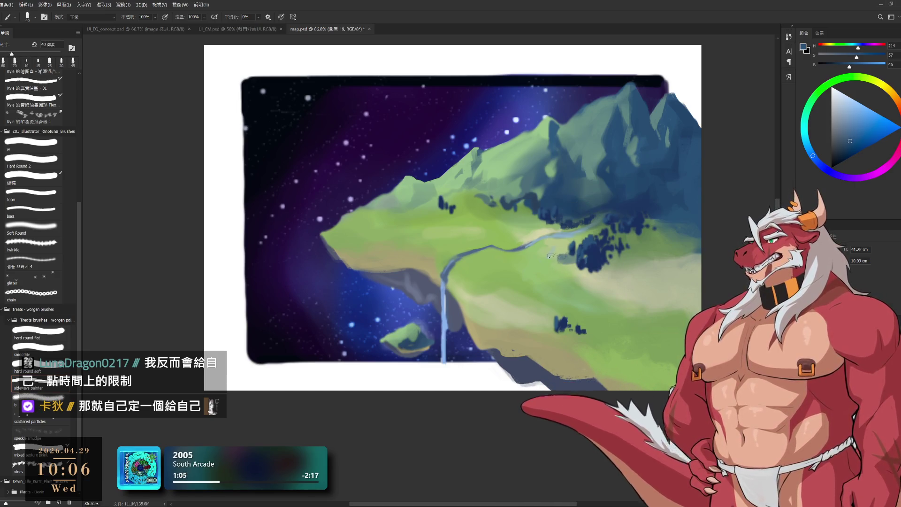
{"action": "key", "text": "bracketleft"}
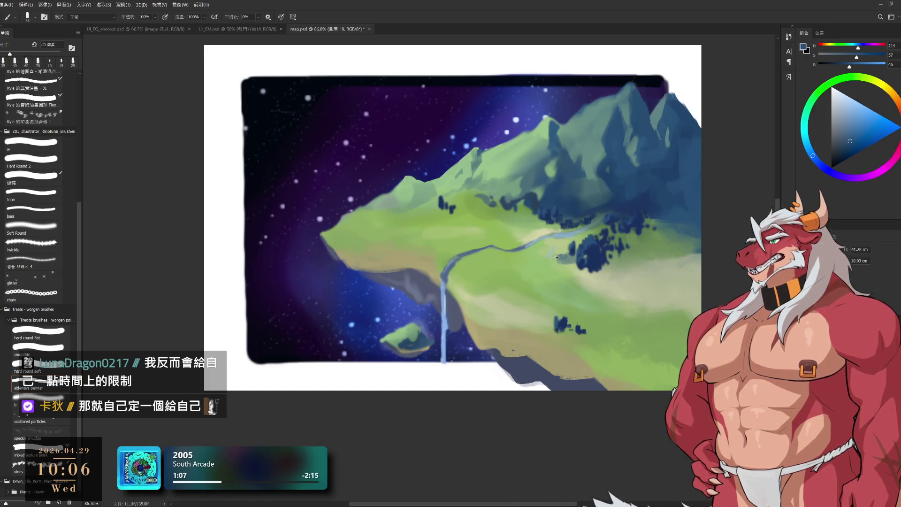
{"action": "left_click", "coordinate": [566, 245], "text": "alt"}
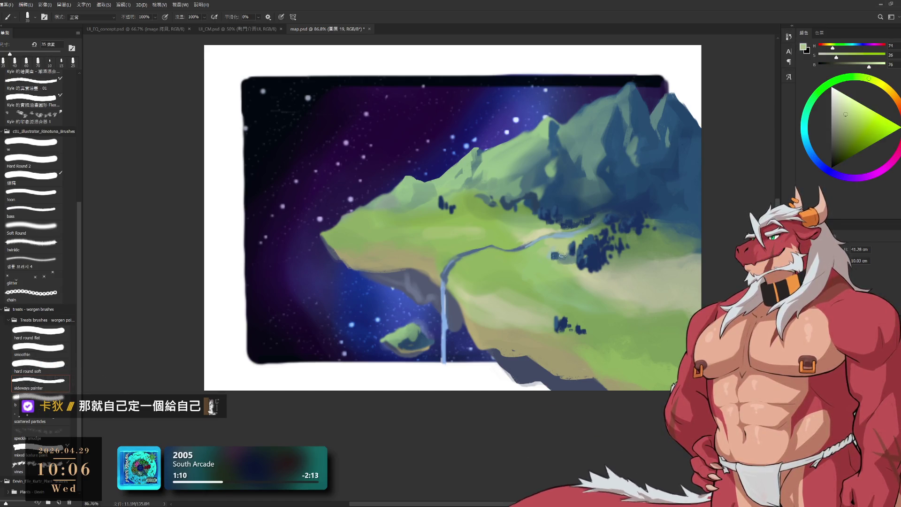
{"action": "left_click", "coordinate": [561, 257], "text": "alt"}
{"action": "left_click", "coordinate": [577, 258], "text": "alt"}
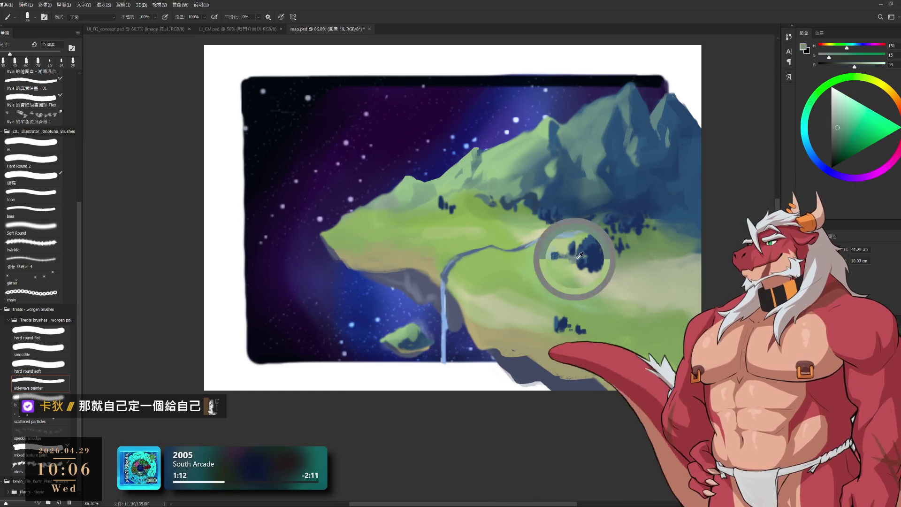
{"action": "left_click", "coordinate": [575, 255], "text": "alt"}
{"action": "key", "text": "bracketleft"}
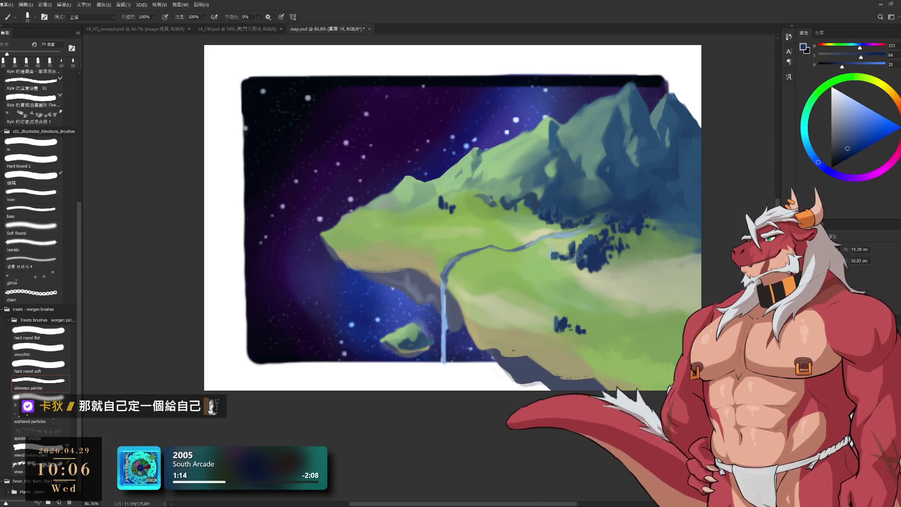
{"action": "left_click", "coordinate": [570, 252], "text": "alt"}
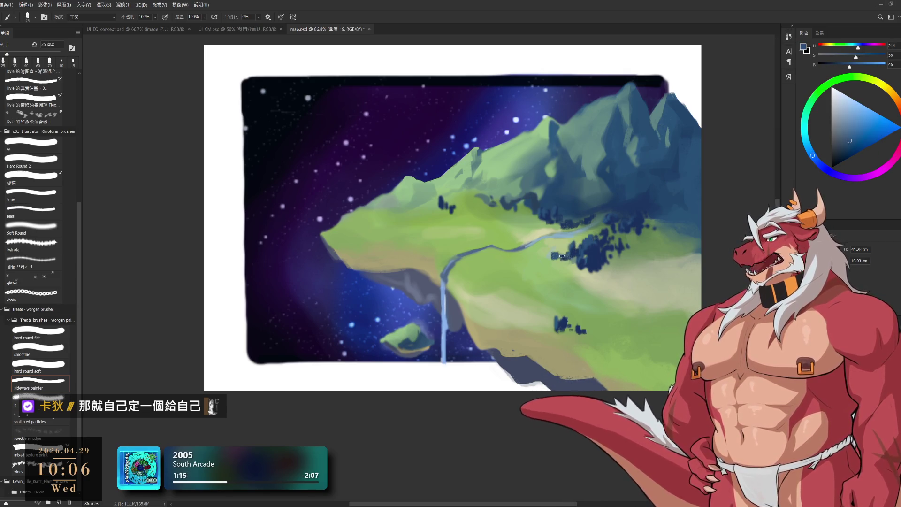
{"action": "left_click", "coordinate": [558, 257], "text": "alt"}
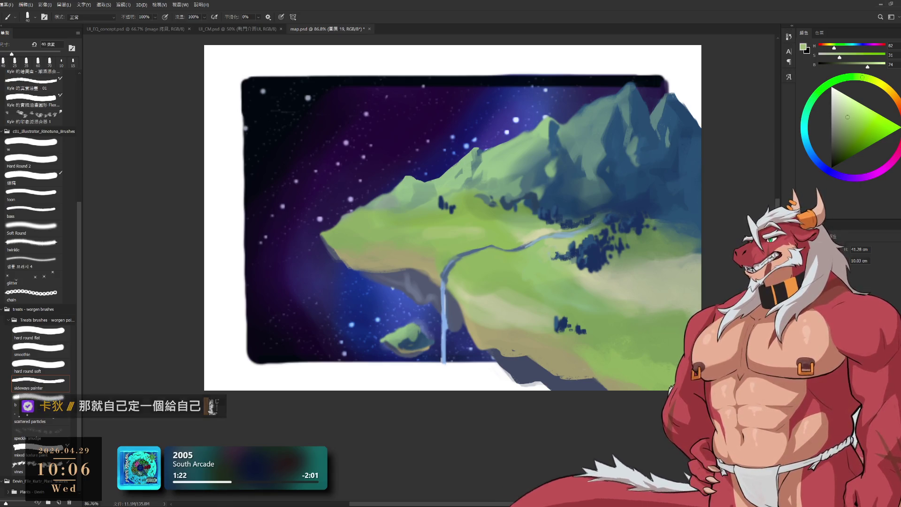
{"action": "key", "text": "ctrl+z"}
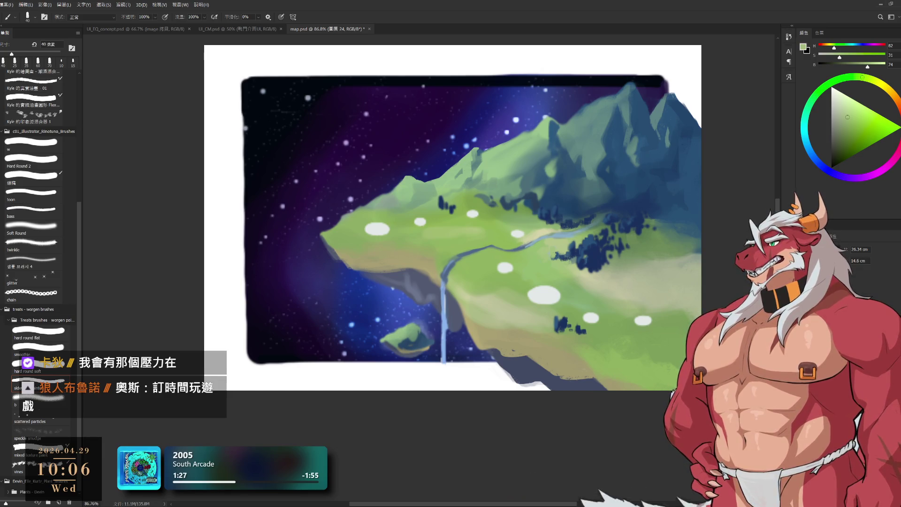
Zoom to 108%, sample white and extend the leftmost white blob upward with a smaller brush.
{"action": "left_click_drag", "start_coordinate": [432, 223], "coordinate": [395, 231]}
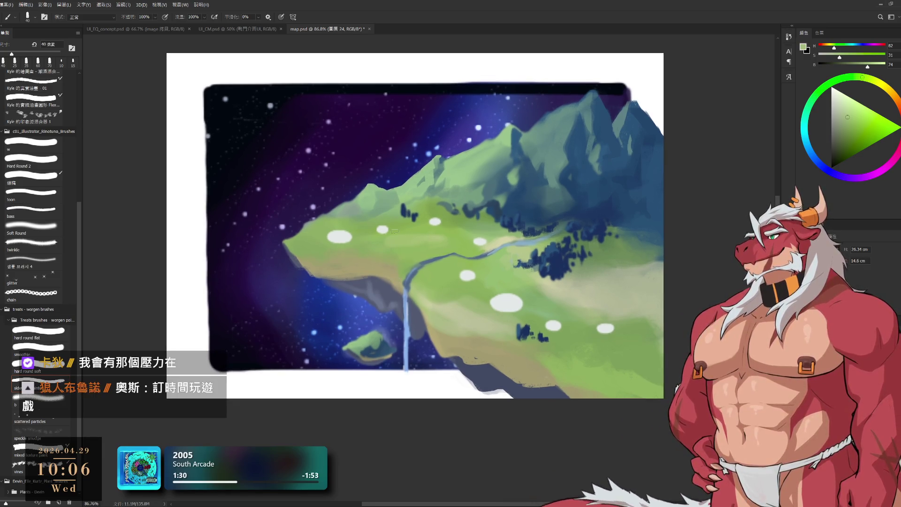
{"action": "mouse_move", "coordinate": [372, 281]}
{"action": "left_mouse_down"}
{"action": "mouse_move", "coordinate": [397, 285]}
{"action": "mouse_move", "coordinate": [506, 257]}
{"action": "left_mouse_up"}
{"action": "key", "text": "ctrl+minus"}
{"action": "scroll", "coordinate": [477, 262], "scroll_direction": "up", "scroll_amount": 2}
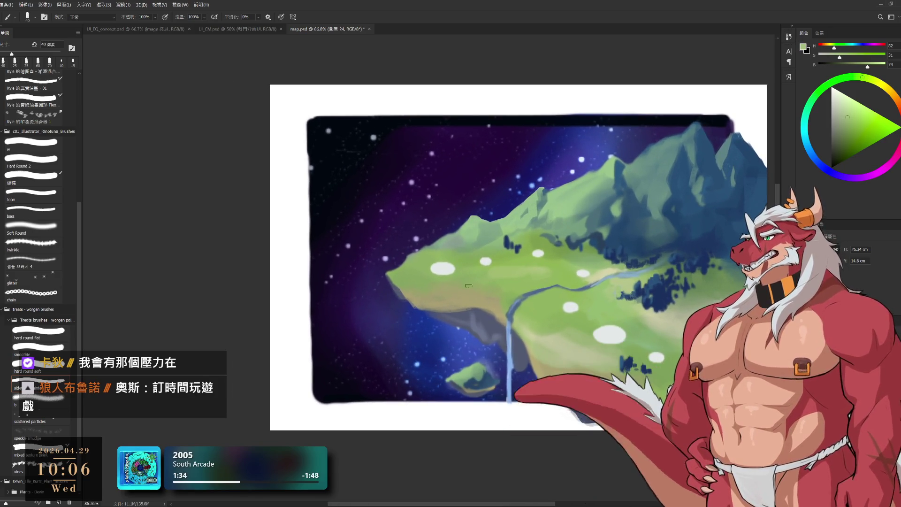
{"action": "scroll", "coordinate": [463, 274], "scroll_direction": "up", "scroll_amount": 1}
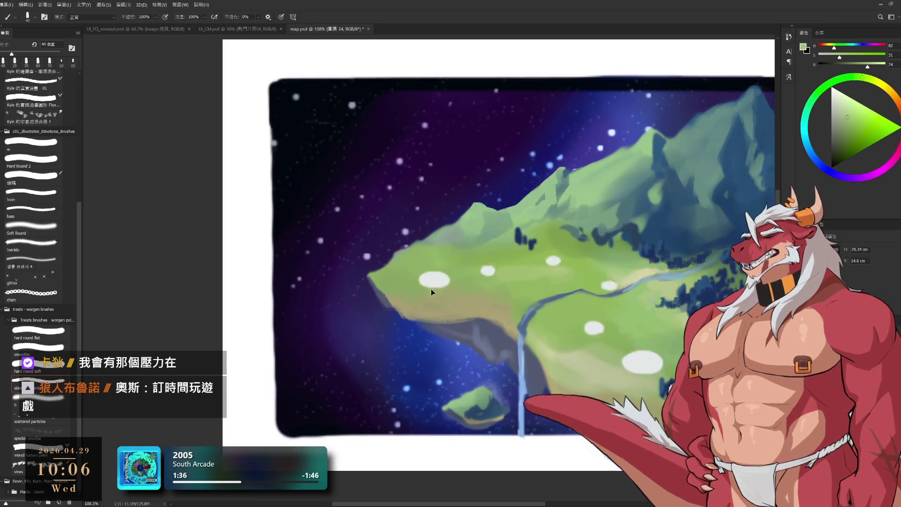
{"action": "left_click_drag", "start_coordinate": [443, 266], "coordinate": [398, 248]}
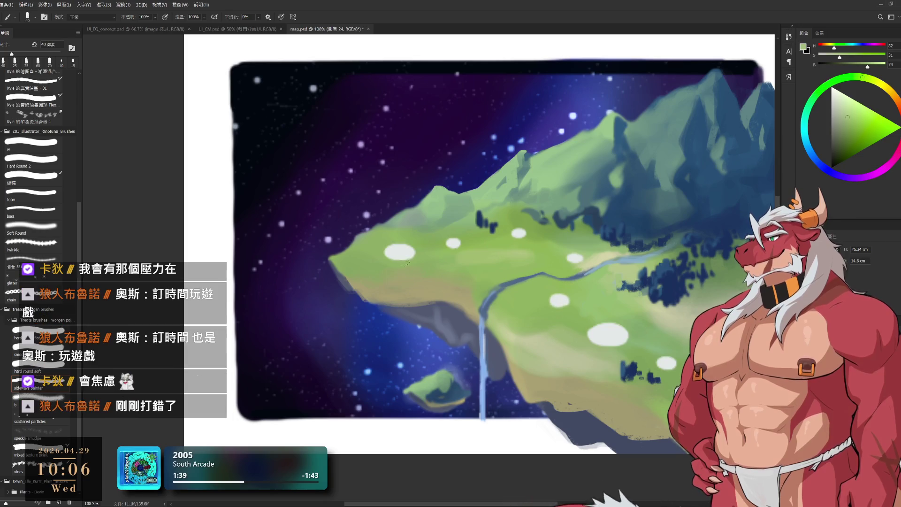
{"action": "left_click", "coordinate": [401, 250], "text": "alt"}
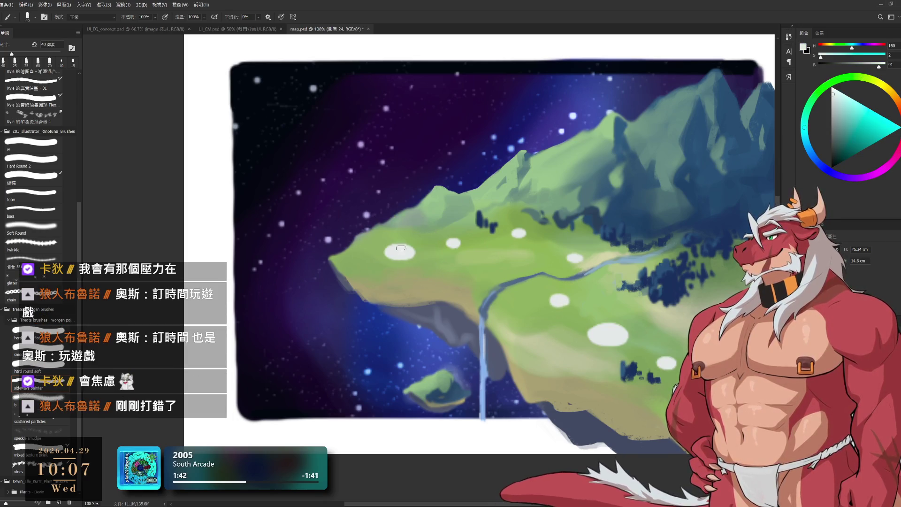
{"action": "key", "text": "bracketleft"}
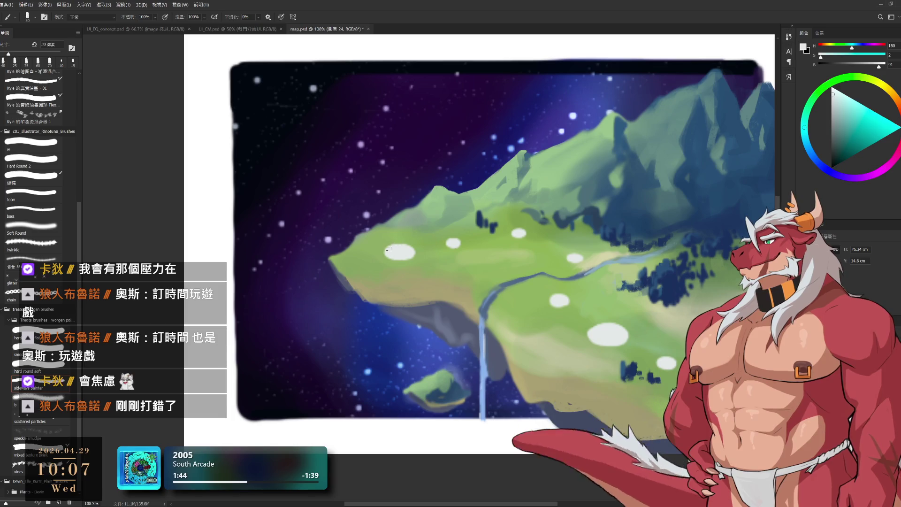
{"action": "left_click_drag", "start_coordinate": [392, 247], "coordinate": [406, 251]}
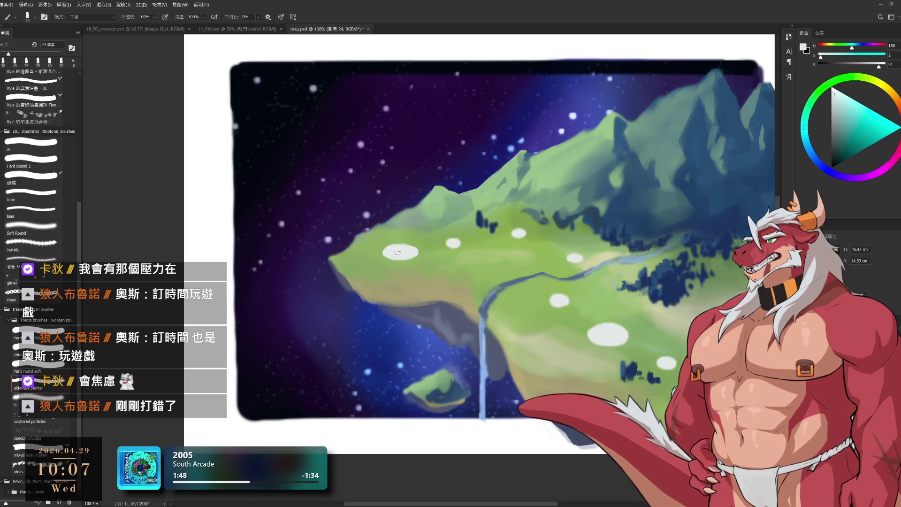
Tidy the white blob's left edge with brush, eraser and lasso, then lasso a white dot.
{"action": "key", "text": "e"}
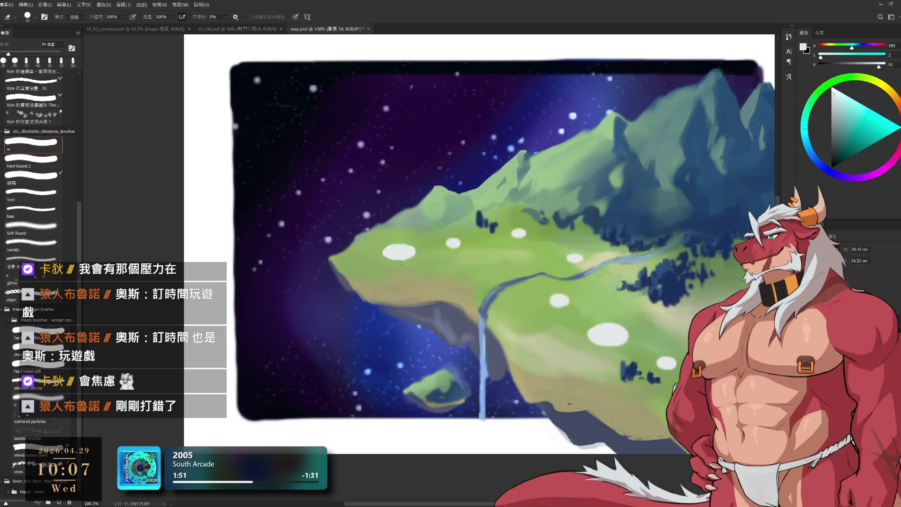
{"action": "key", "text": "b"}
{"action": "left_click_drag", "start_coordinate": [381, 253], "coordinate": [386, 255]}
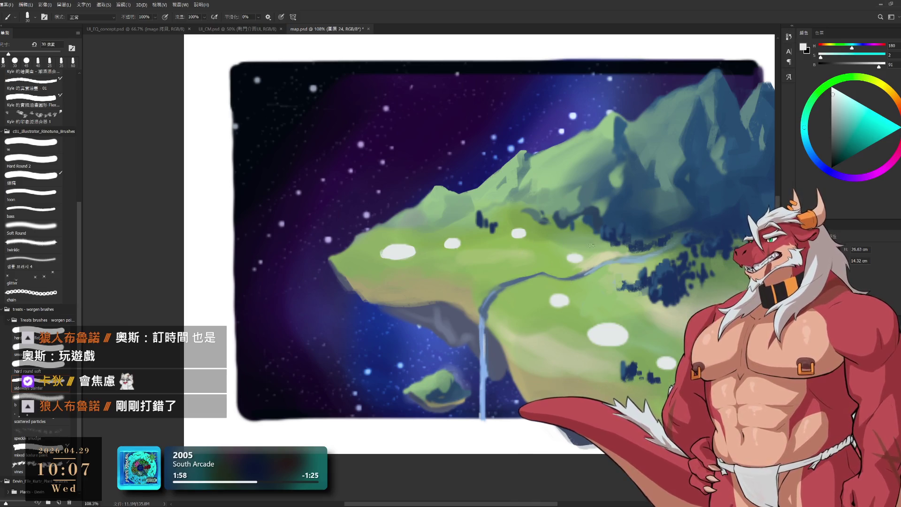
{"action": "key", "text": "l"}
{"action": "left_click_drag", "start_coordinate": [574, 250], "coordinate": [575, 256]}
{"action": "key", "text": "b"}
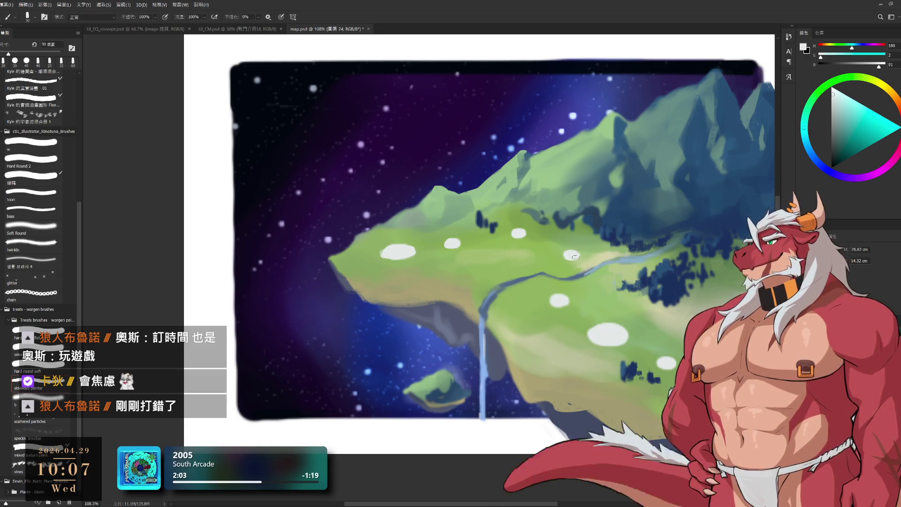
{"action": "key", "text": "e"}
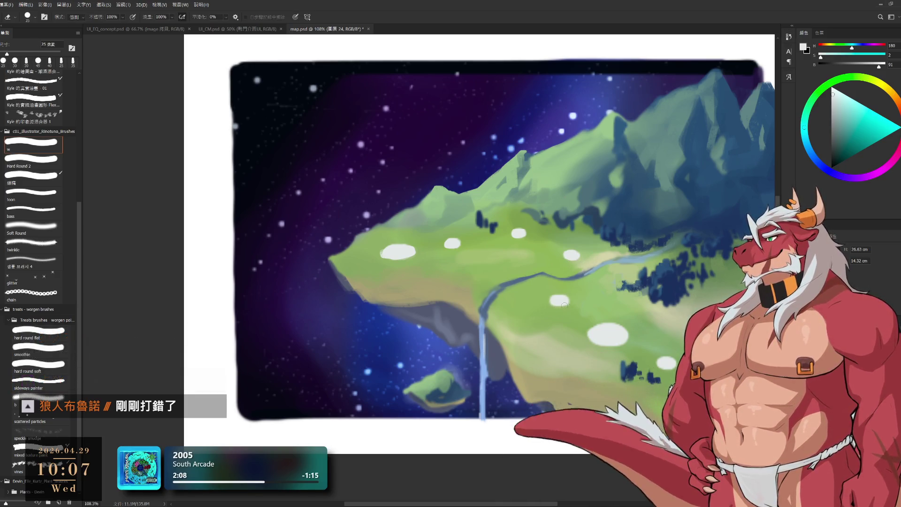
{"action": "key", "text": "b"}
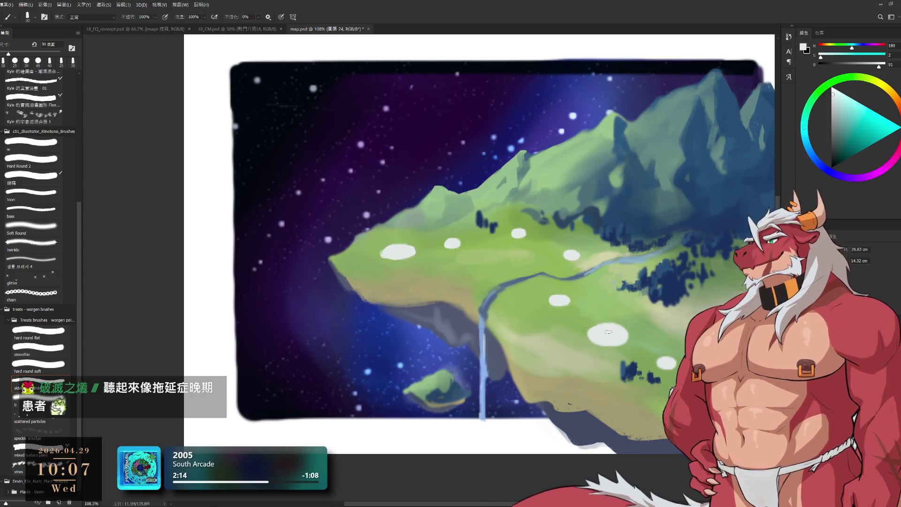
{"action": "key", "text": "e"}
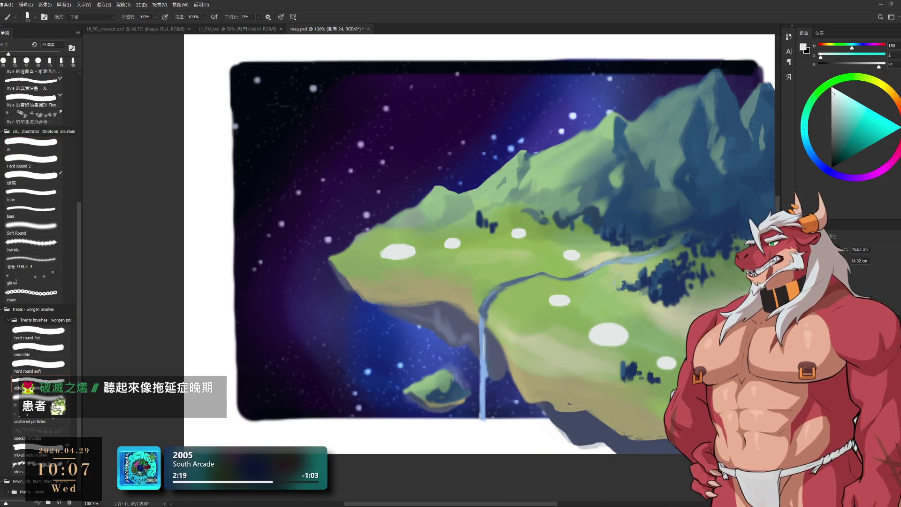
{"action": "scroll", "coordinate": [649, 362], "scroll_direction": "right", "scroll_amount": 2}
{"action": "key", "text": "l"}
{"action": "left_click_drag", "start_coordinate": [683, 323], "coordinate": [624, 425]}
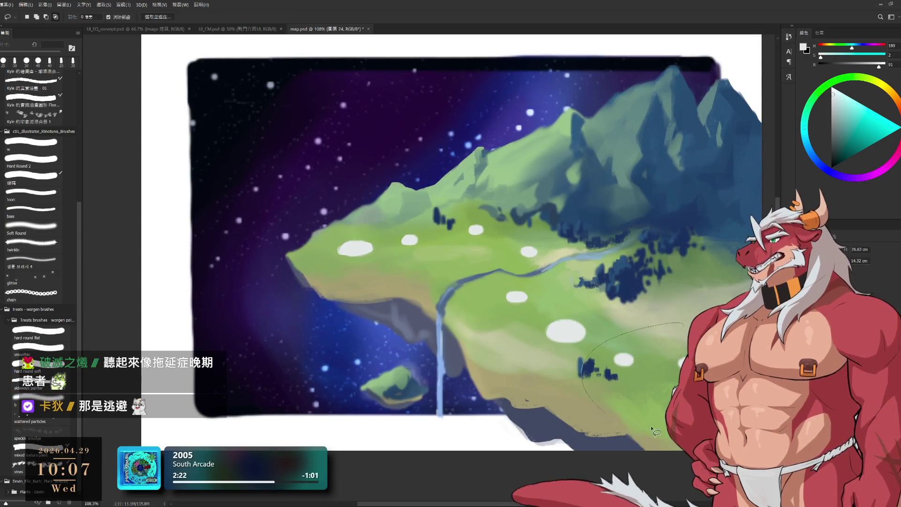
Nudge the selected white marker dot slightly to the right.
{"action": "left_click_drag", "start_coordinate": [678, 349], "coordinate": [683, 323]}
{"action": "left_click_drag", "start_coordinate": [624, 360], "coordinate": [645, 358]}
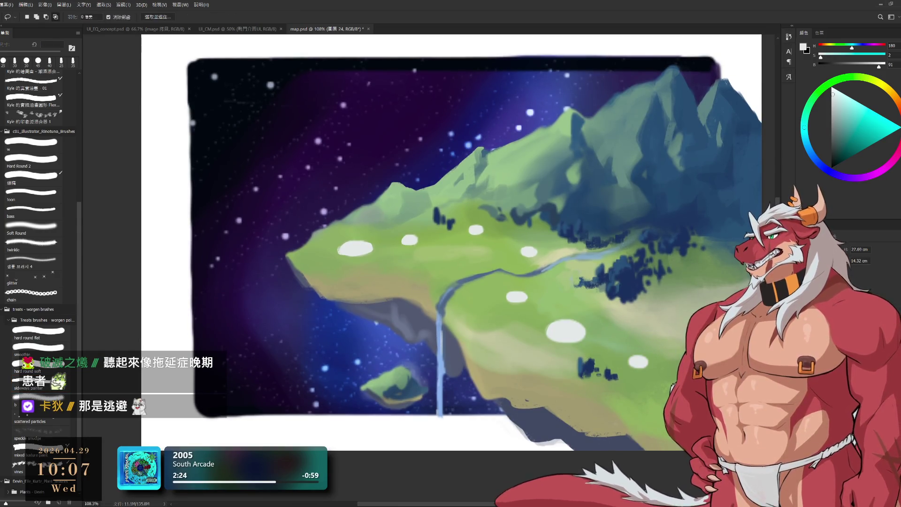
{"action": "key", "text": "e"}
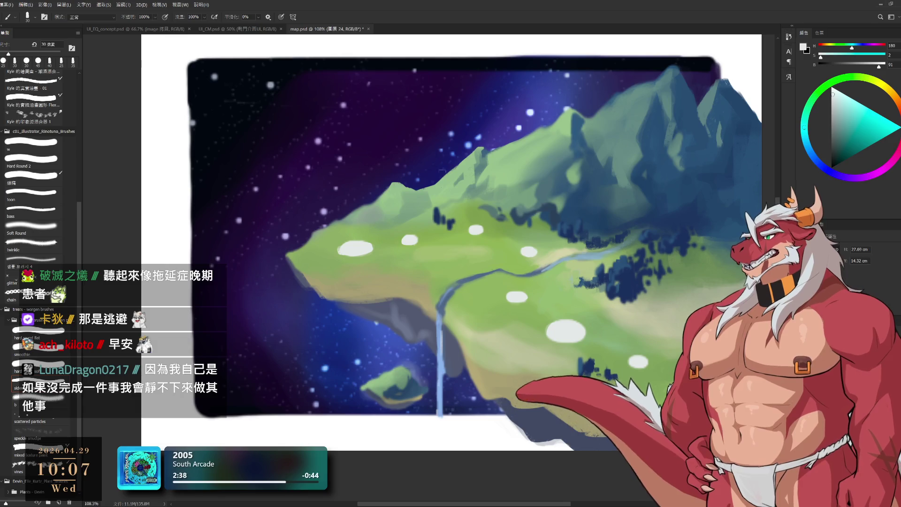
Brush pale yellow-green highlight strokes along the river bank.
{"action": "left_click", "coordinate": [563, 251], "text": "alt"}
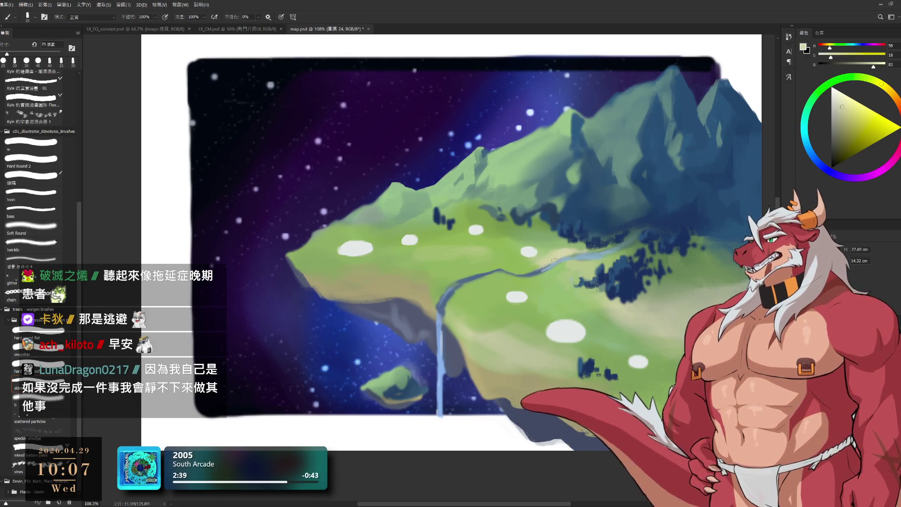
{"action": "key", "text": "bracketleft"}
{"action": "mouse_move", "coordinate": [528, 252]}
{"action": "left_mouse_down"}
{"action": "mouse_move", "coordinate": [520, 283]}
{"action": "mouse_move", "coordinate": [529, 272]}
{"action": "left_mouse_up"}
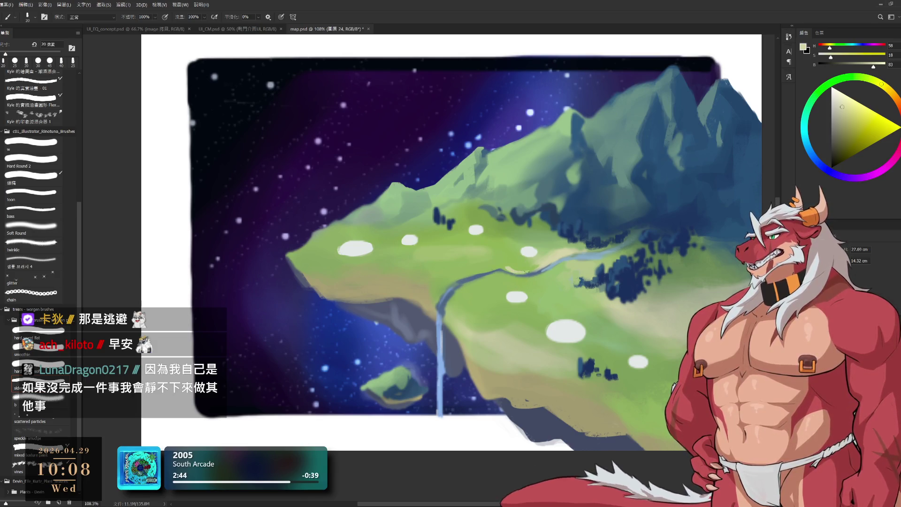
{"action": "key", "text": "bracketright"}
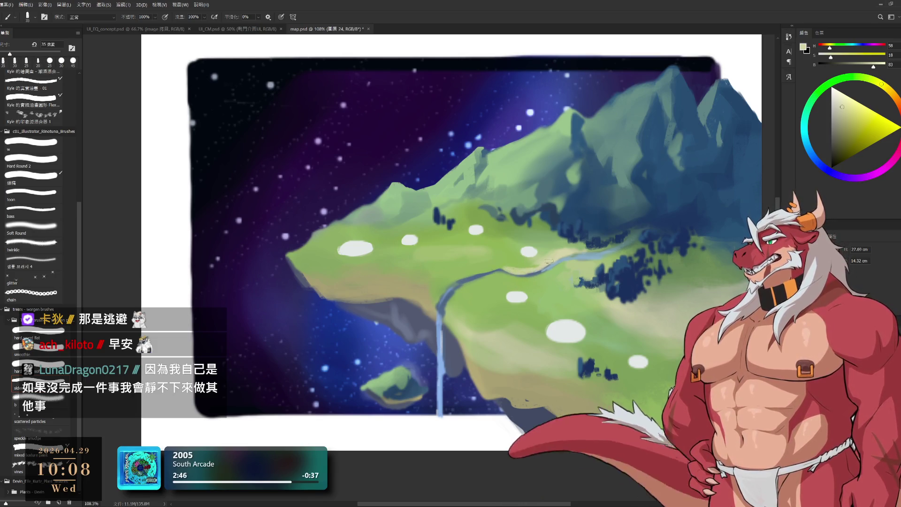
{"action": "mouse_move", "coordinate": [529, 264]}
{"action": "left_mouse_down"}
{"action": "mouse_move", "coordinate": [502, 263]}
{"action": "mouse_move", "coordinate": [491, 279]}
{"action": "left_mouse_up"}
{"action": "key", "text": "bracketright"}
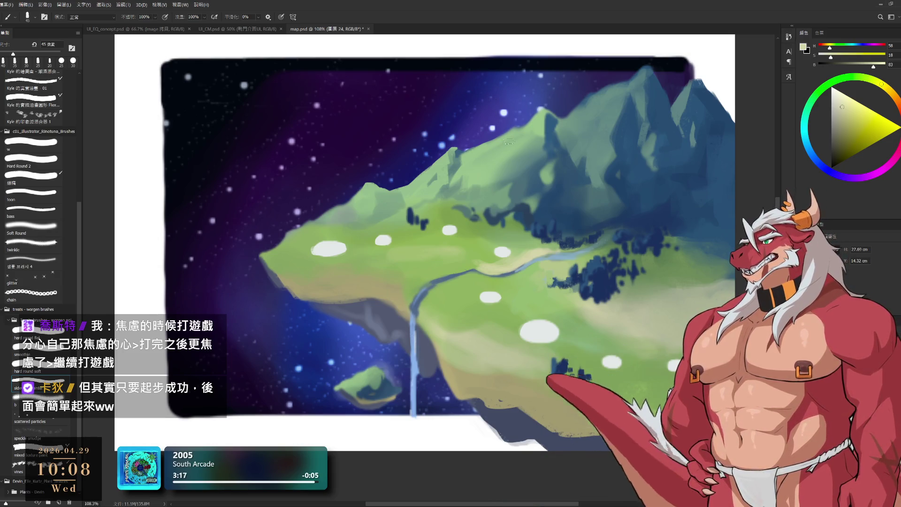
{"action": "key", "text": "ctrl+z"}
{"action": "key", "text": "ctrl+shift+z"}
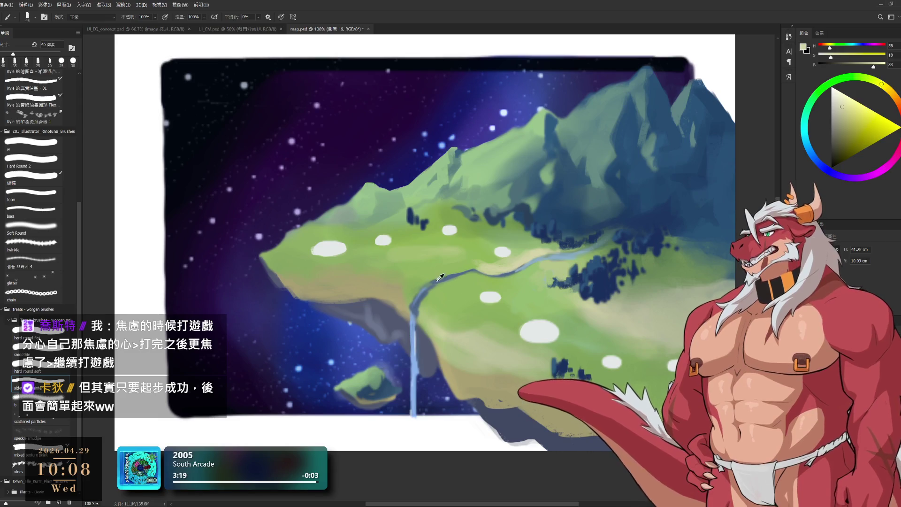
Sample island green, blue-grey, waterfall light blue and tan, resizing the brush for the meadow.
{"action": "left_click", "coordinate": [435, 272], "text": "alt"}
{"action": "left_click", "coordinate": [432, 281], "text": "alt"}
{"action": "mouse_move", "coordinate": [433, 277]}
{"action": "left_mouse_down"}
{"action": "mouse_move", "coordinate": [431, 285]}
{"action": "mouse_move", "coordinate": [448, 284]}
{"action": "left_mouse_up"}
{"action": "left_click", "coordinate": [448, 284], "text": "alt"}
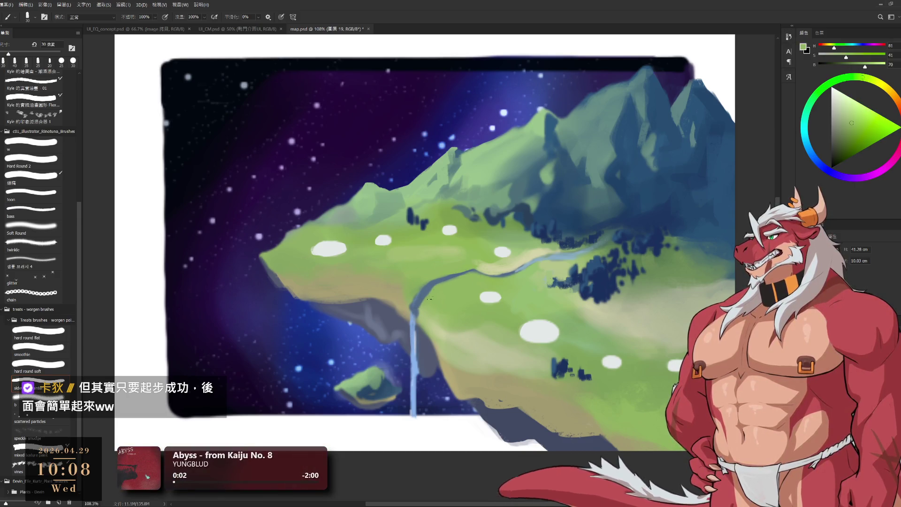
{"action": "left_click", "coordinate": [416, 328], "text": "alt"}
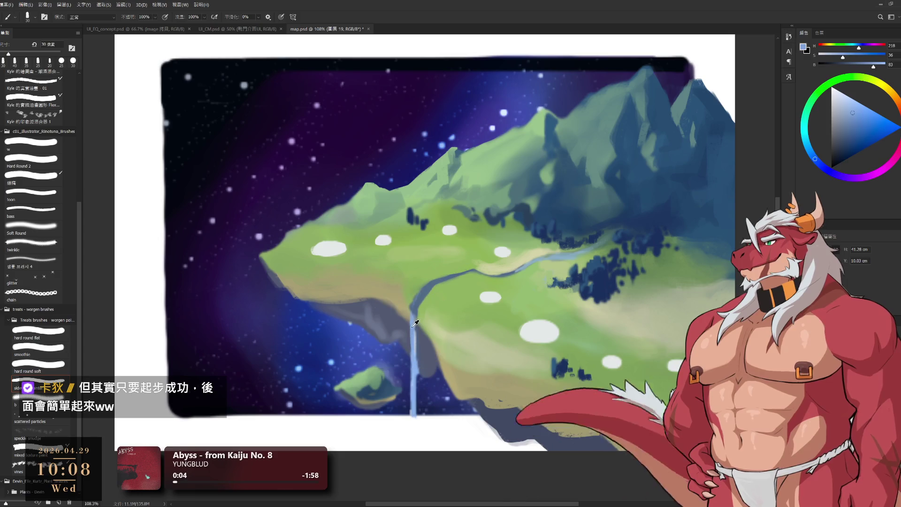
{"action": "mouse_move", "coordinate": [419, 319]}
{"action": "left_mouse_down"}
{"action": "mouse_move", "coordinate": [420, 297]}
{"action": "mouse_move", "coordinate": [406, 318]}
{"action": "left_mouse_up"}
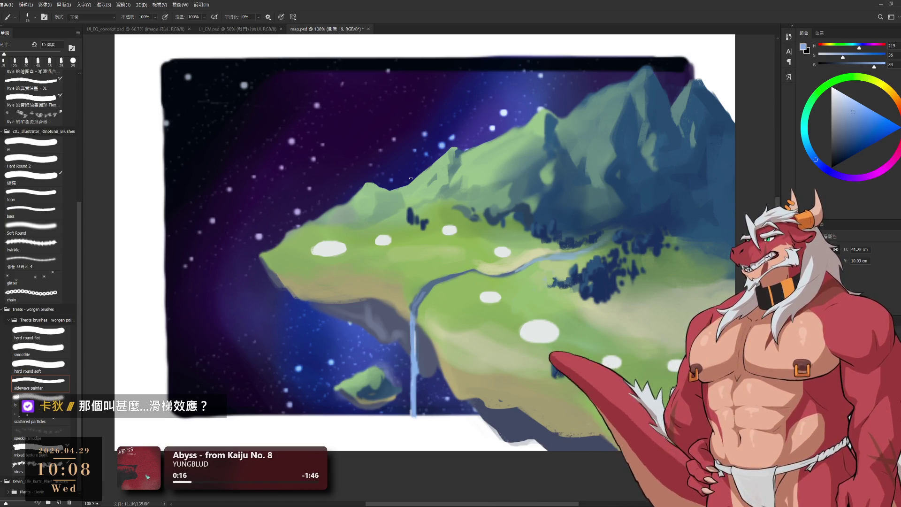
{"action": "key", "text": "bracketright"}
{"action": "left_click", "coordinate": [408, 318], "text": "alt"}
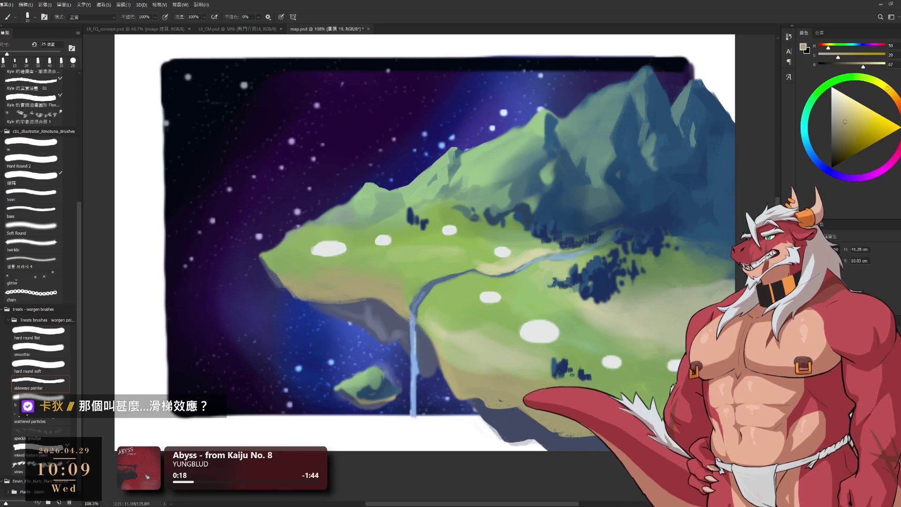
{"action": "key", "text": "bracketright"}
{"action": "key", "text": "bracketright"}
{"action": "key", "text": "bracketright"}
{"action": "key", "text": "bracketright"}
{"action": "key", "text": "bracketright"}
Blend the left meadow with grassland and muted greens, fine-tuning the brush size.
{"action": "left_click", "coordinate": [411, 279], "text": "alt"}
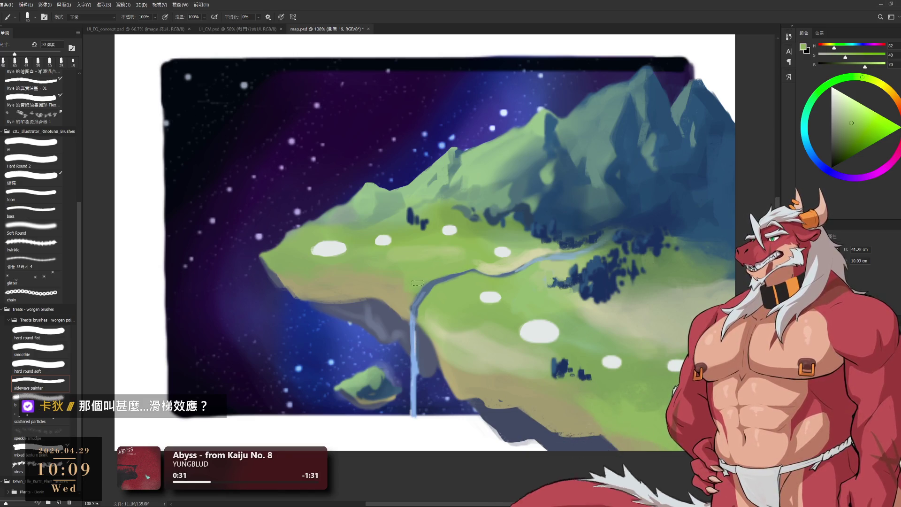
{"action": "key", "text": "bracketleft"}
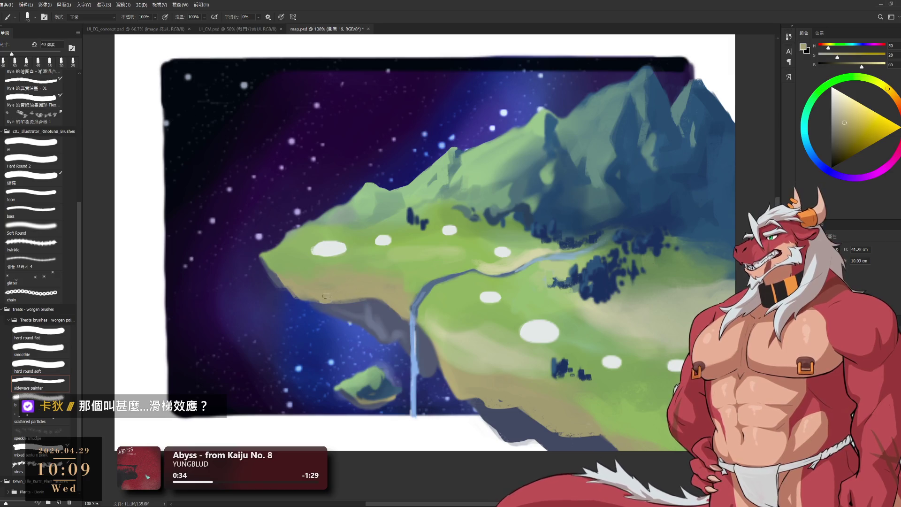
{"action": "key", "text": "bracketright"}
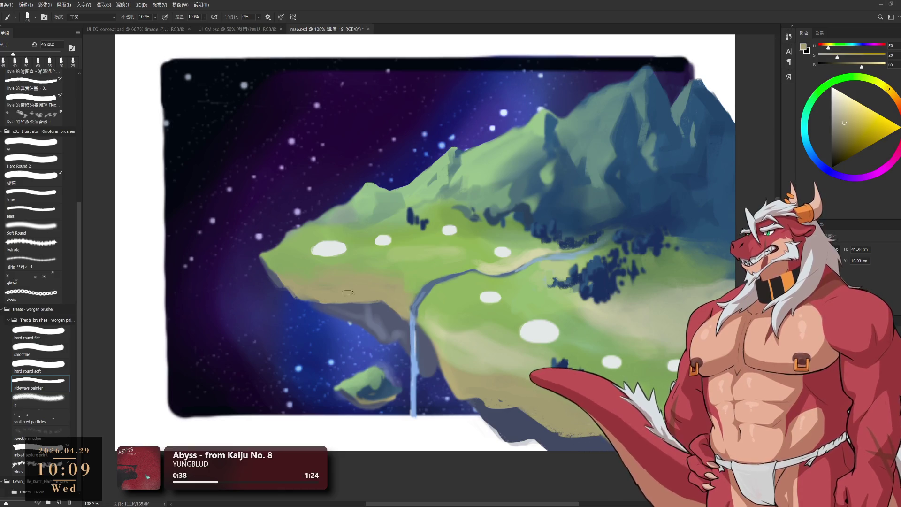
{"action": "key", "text": "bracketright"}
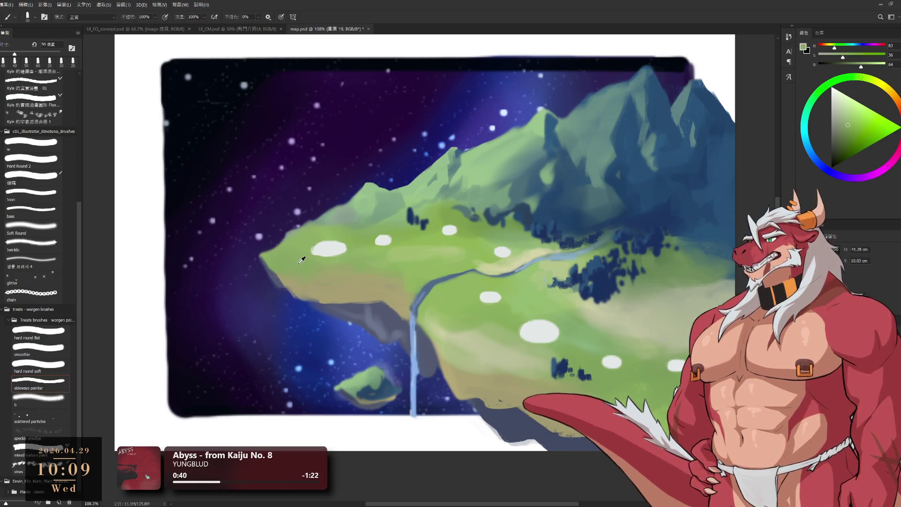
{"action": "left_click", "coordinate": [269, 259], "text": "alt"}
{"action": "key", "text": "bracketleft"}
{"action": "key", "text": "bracketleft"}
{"action": "key", "text": "bracketleft"}
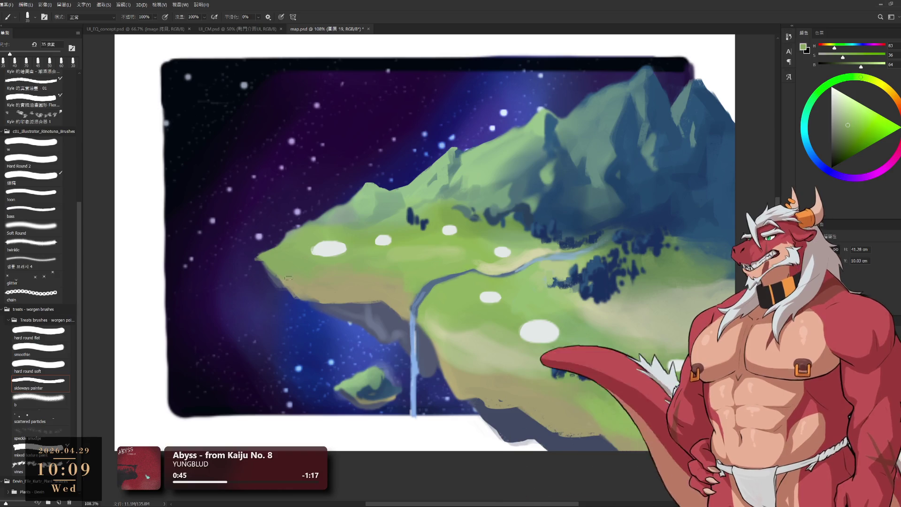
Undo the two stray green strokes painted across the island.
{"action": "key", "text": "e"}
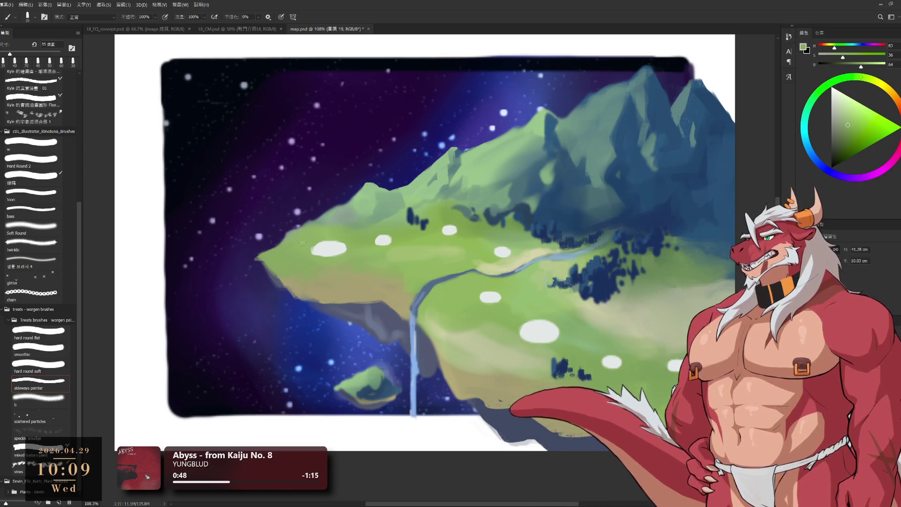
{"action": "key", "text": "b"}
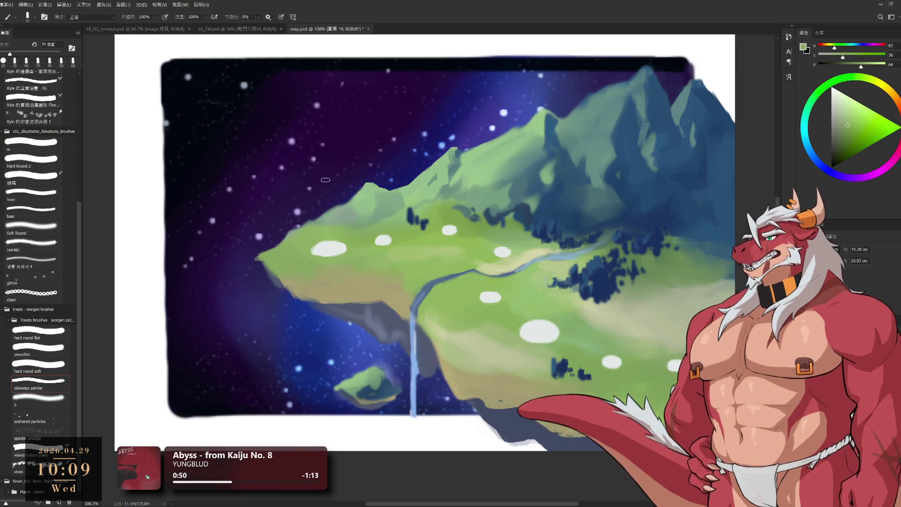
{"action": "left_click_drag", "start_coordinate": [369, 154], "coordinate": [366, 312]}
{"action": "key", "text": "ctrl+z"}
{"action": "left_click_drag", "start_coordinate": [328, 111], "coordinate": [428, 289]}
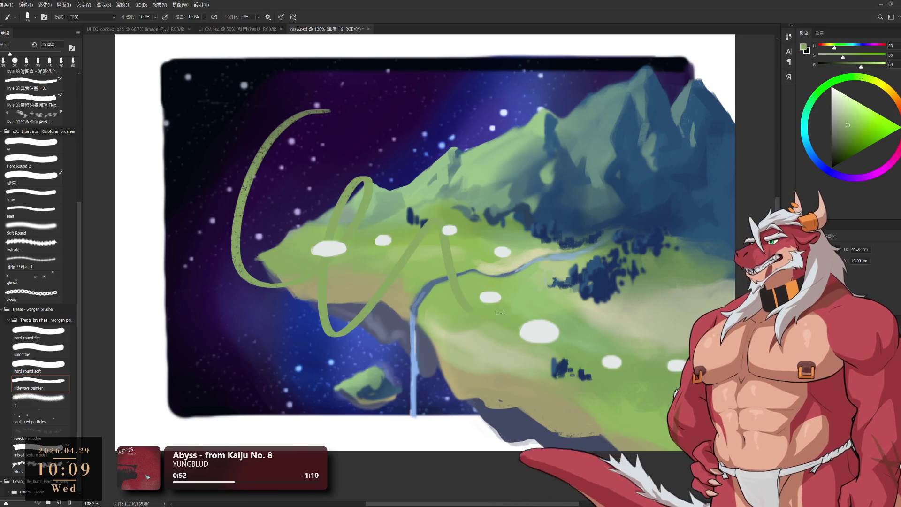
{"action": "key", "text": "ctrl+z"}
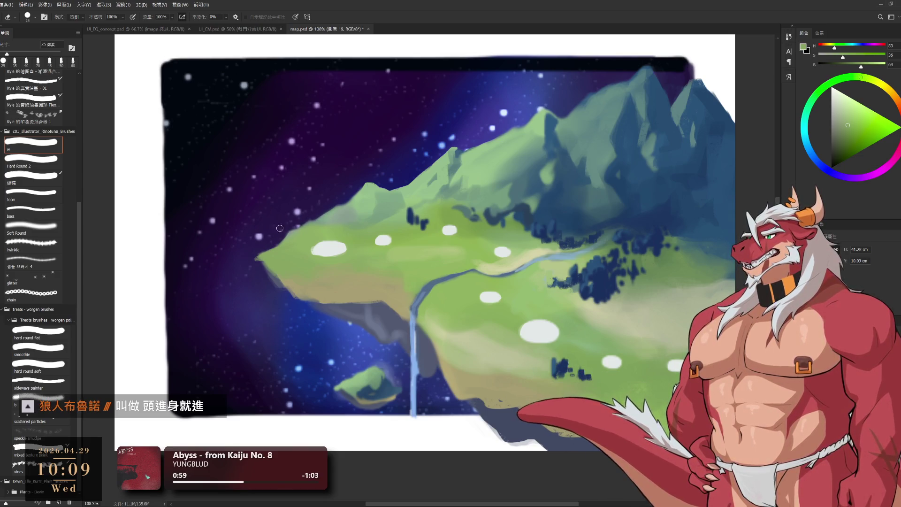
Repaint the mountain slopes with sampled lighter and darker greens using a progressively larger brush.
{"action": "key", "text": "b"}
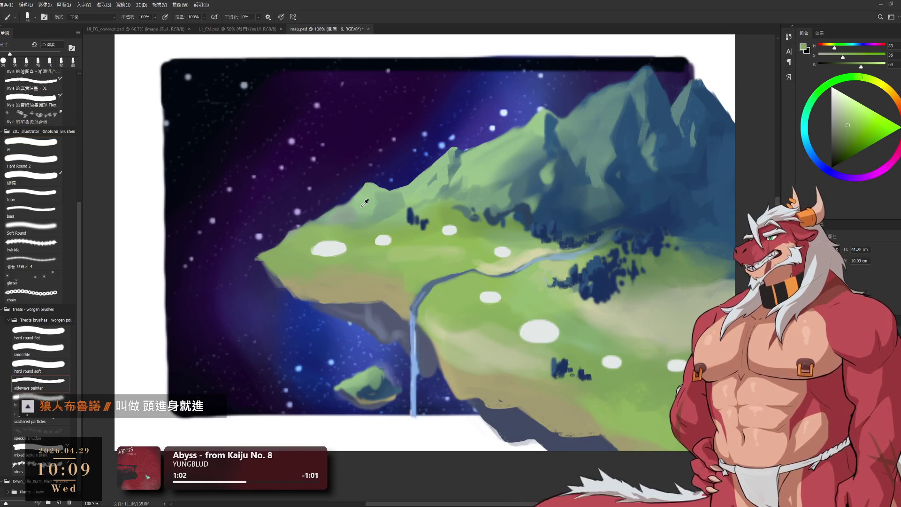
{"action": "left_click", "coordinate": [366, 204], "text": "alt"}
{"action": "key", "text": "bracketright"}
{"action": "left_click", "coordinate": [366, 207], "text": "alt"}
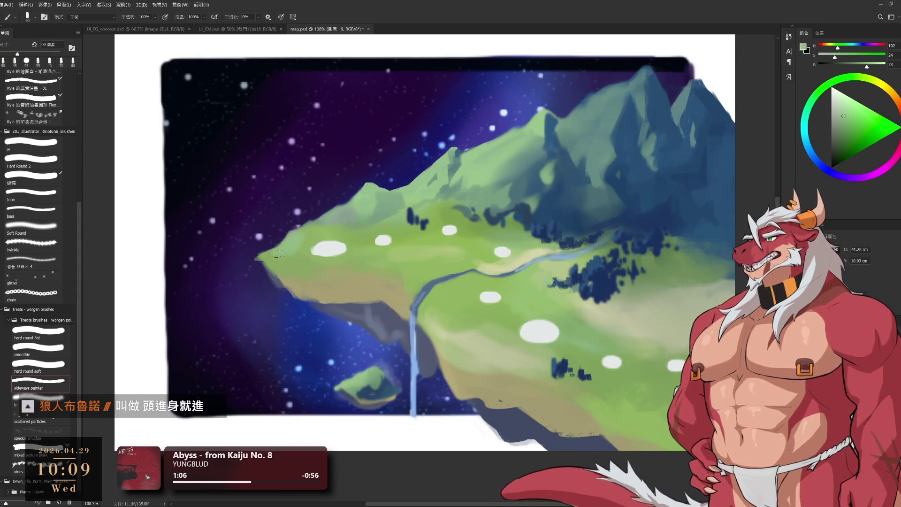
{"action": "left_click", "coordinate": [358, 214], "text": "alt"}
{"action": "key", "text": "bracketright"}
{"action": "key", "text": "bracketright"}
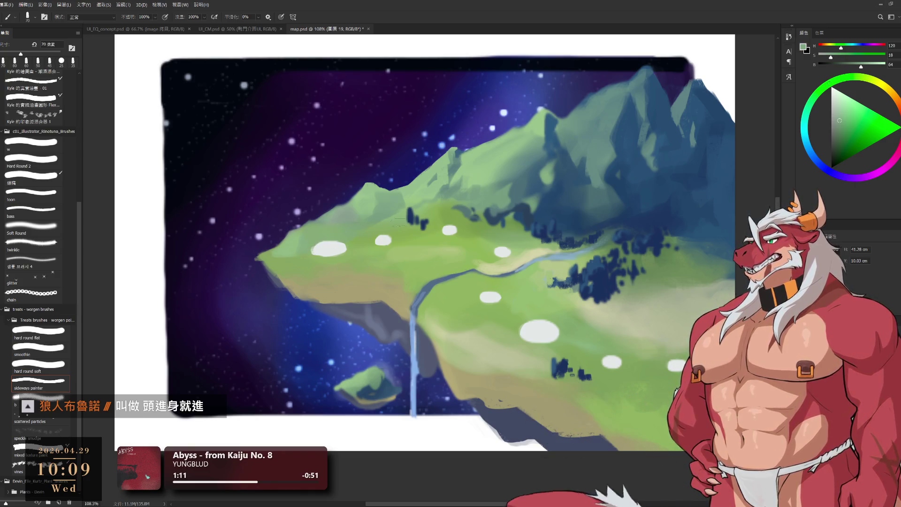
{"action": "left_click", "coordinate": [368, 209], "text": "alt"}
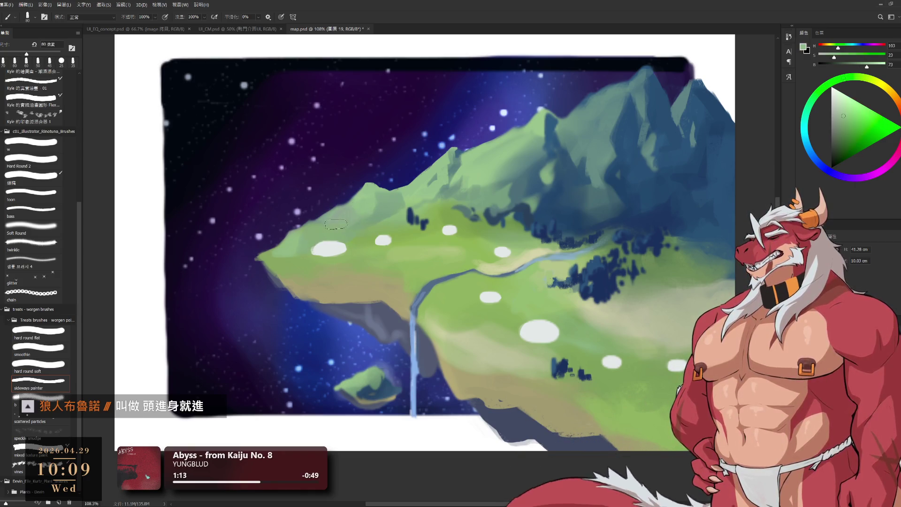
{"action": "key", "text": "bracketright"}
{"action": "key", "text": "bracketright"}
{"action": "left_click", "coordinate": [382, 211], "text": "alt"}
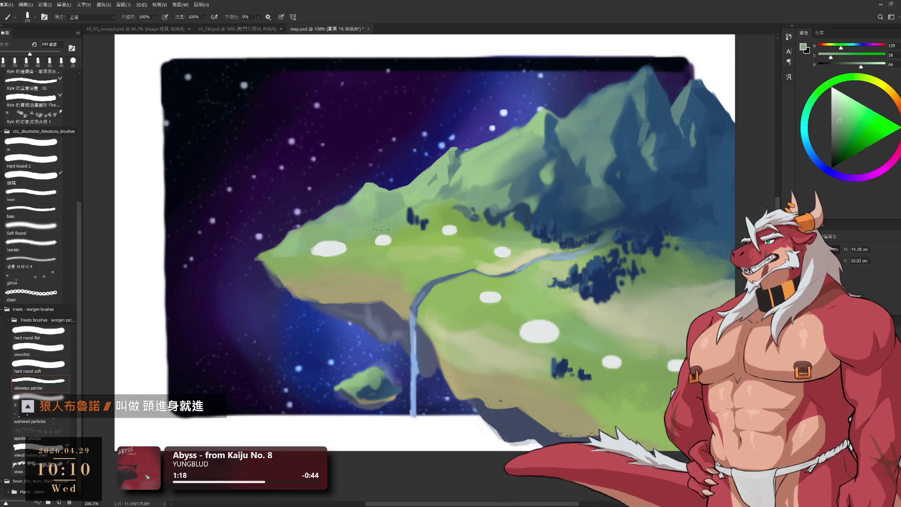
{"action": "key", "text": "bracketright"}
{"action": "key", "text": "bracketright"}
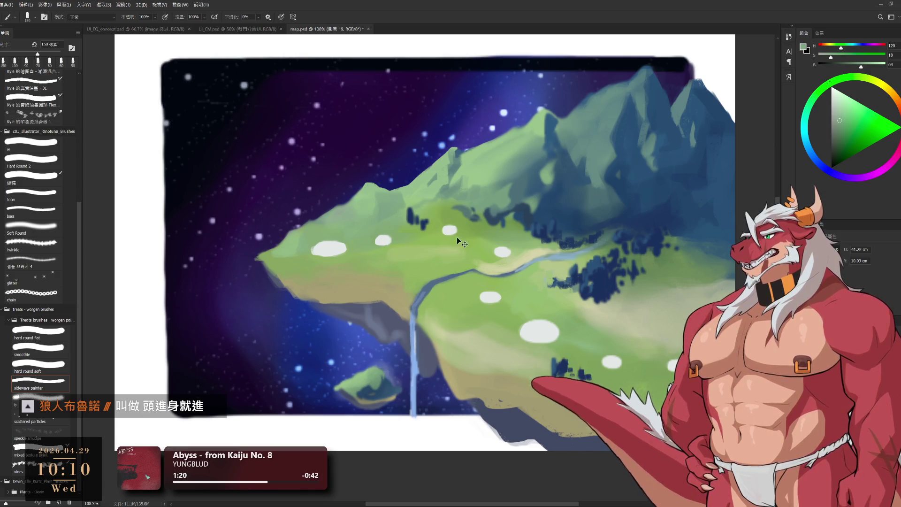
{"action": "key", "text": "bracketleft"}
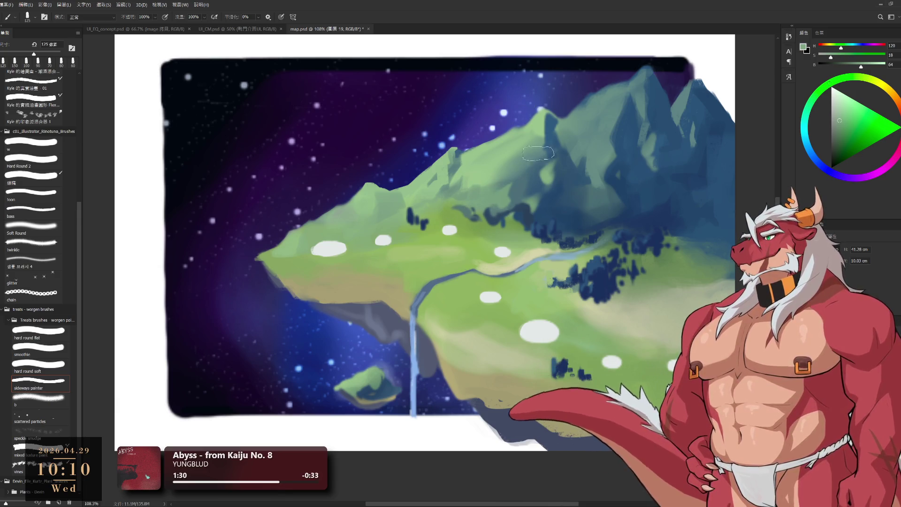
Undo and redo the last stroke, erase with a larger eraser, then sample lighter mountainside green.
{"action": "key", "text": "ctrl+z"}
{"action": "key", "text": "e"}
{"action": "key", "text": "ctrl+shift+z"}
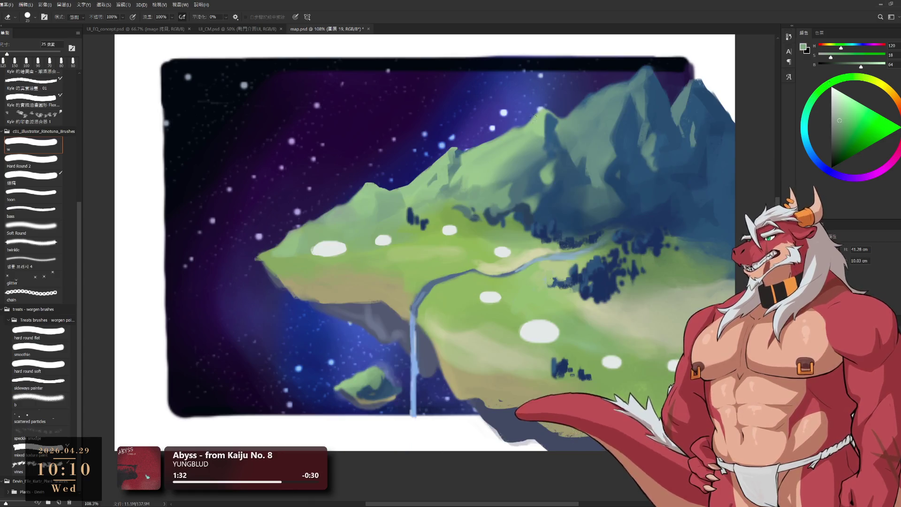
{"action": "key", "text": "bracketright"}
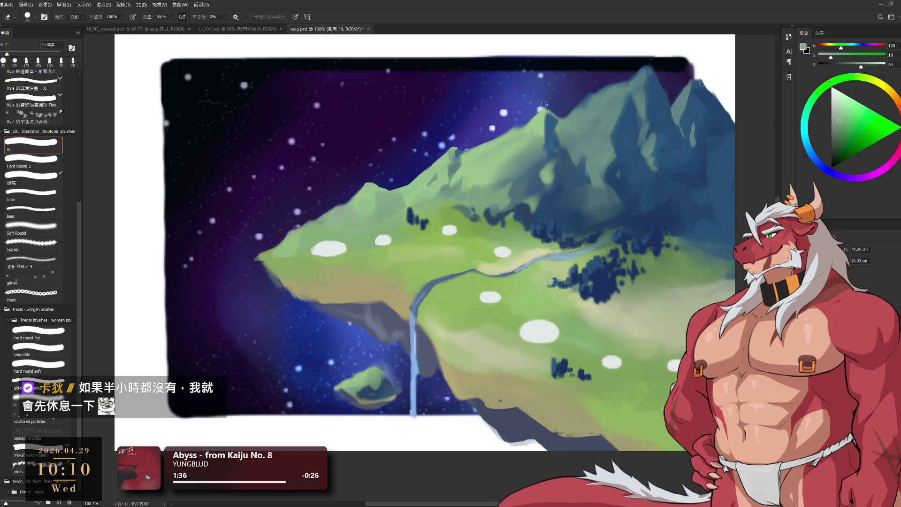
{"action": "key", "text": "b"}
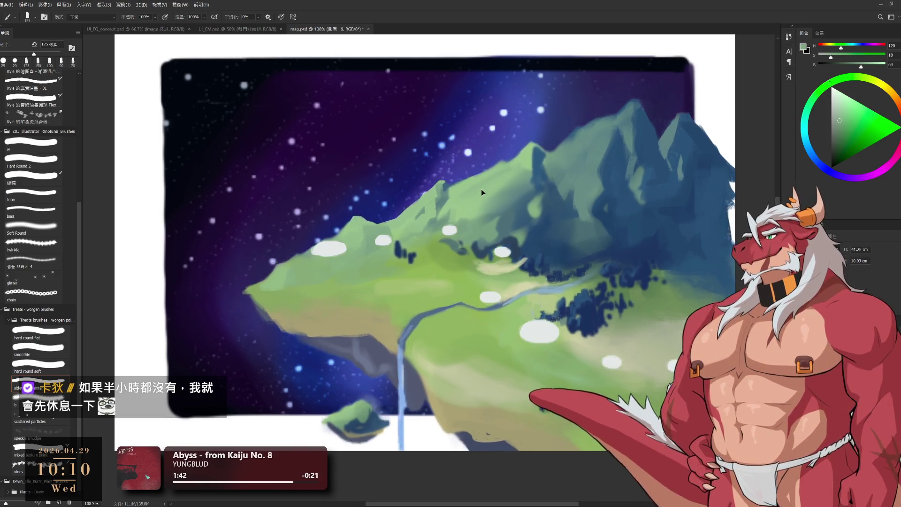
{"action": "left_click", "coordinate": [473, 164], "text": "alt"}
{"action": "key", "text": "bracketleft"}
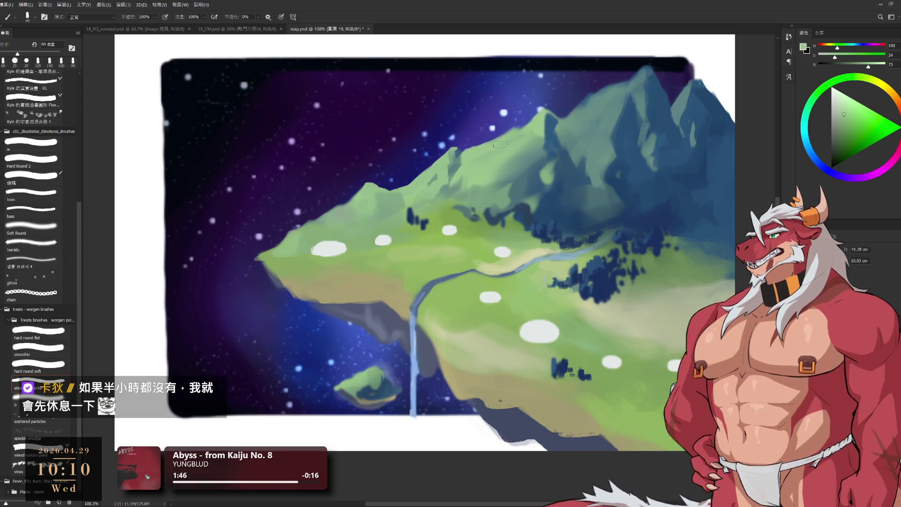
{"action": "key", "text": "bracketleft"}
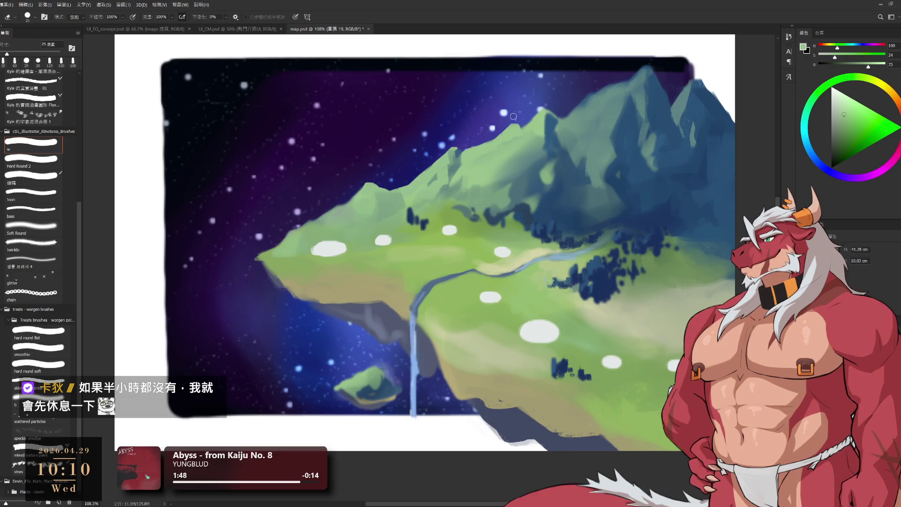
Soften the upper slopes with the mountain's blue-green and slope greens, adjusting brush size.
{"action": "key", "text": "b"}
{"action": "left_click", "coordinate": [544, 143], "text": "alt"}
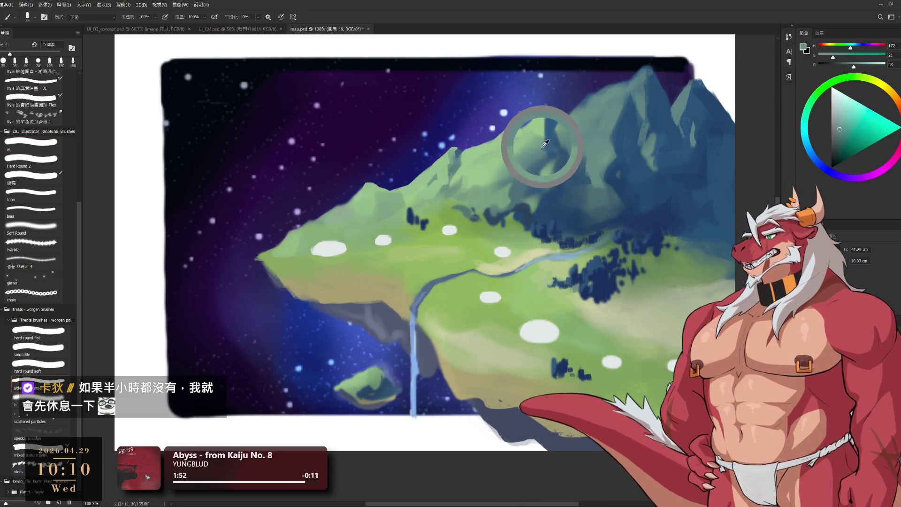
{"action": "key", "text": "bracketright"}
{"action": "key", "text": "bracketright"}
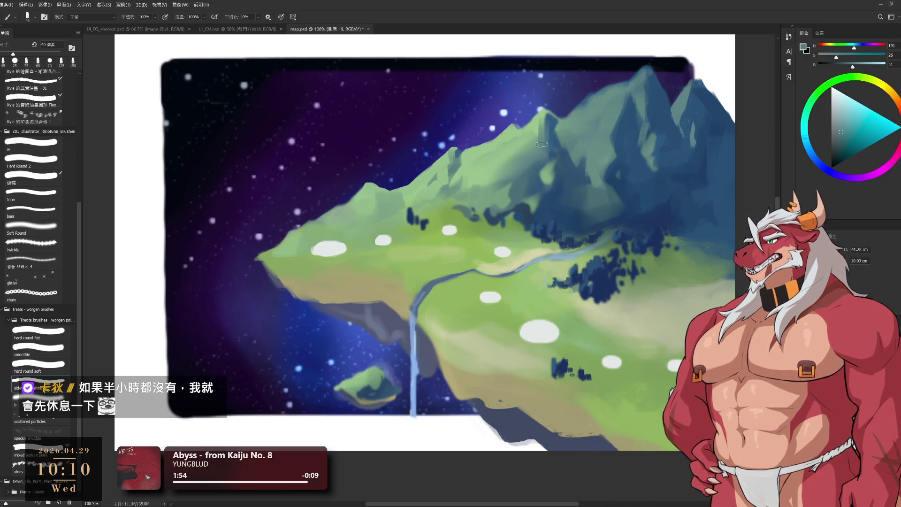
{"action": "key", "text": "bracketright"}
{"action": "key", "text": "bracketright"}
{"action": "left_click", "coordinate": [490, 151], "text": "alt"}
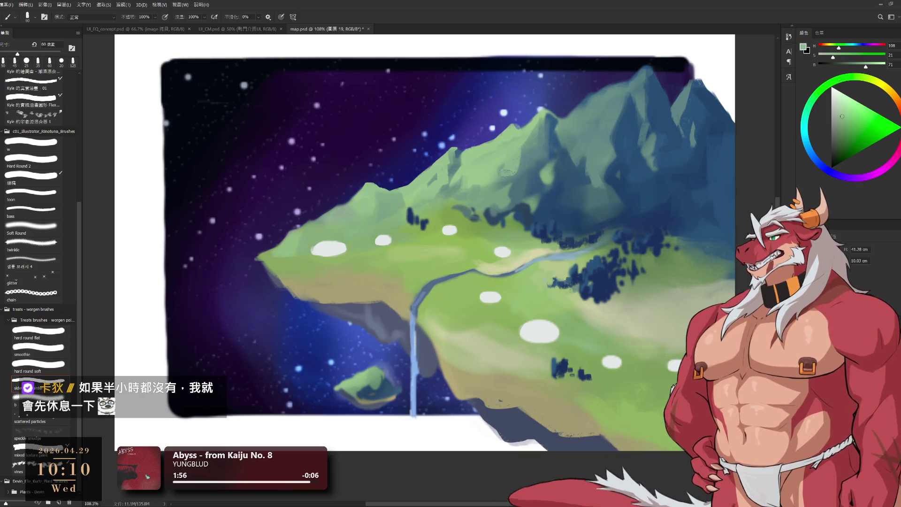
{"action": "key", "text": "bracketleft"}
{"action": "left_click", "coordinate": [502, 159], "text": "alt"}
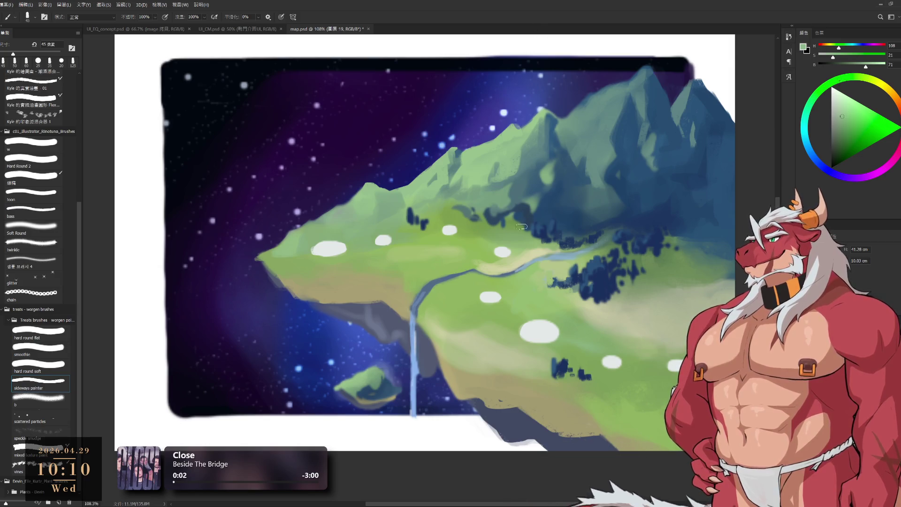
Sample yellow, grey and muted greens from the meadow and slope, resizing the brush.
{"action": "left_click", "coordinate": [472, 229], "text": "alt"}
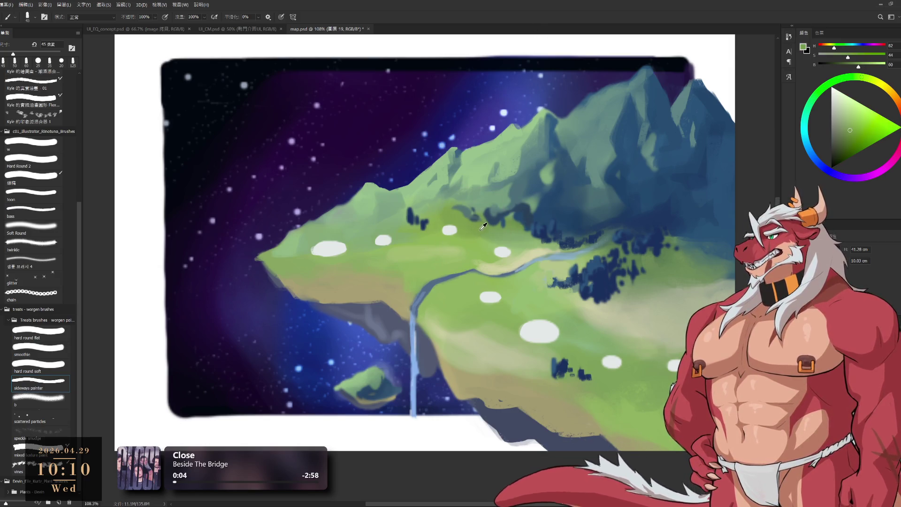
{"action": "left_click", "coordinate": [451, 216], "text": "alt"}
{"action": "key", "text": "bracketright"}
{"action": "key", "text": "bracketright"}
{"action": "key", "text": "bracketright"}
{"action": "key", "text": "bracketright"}
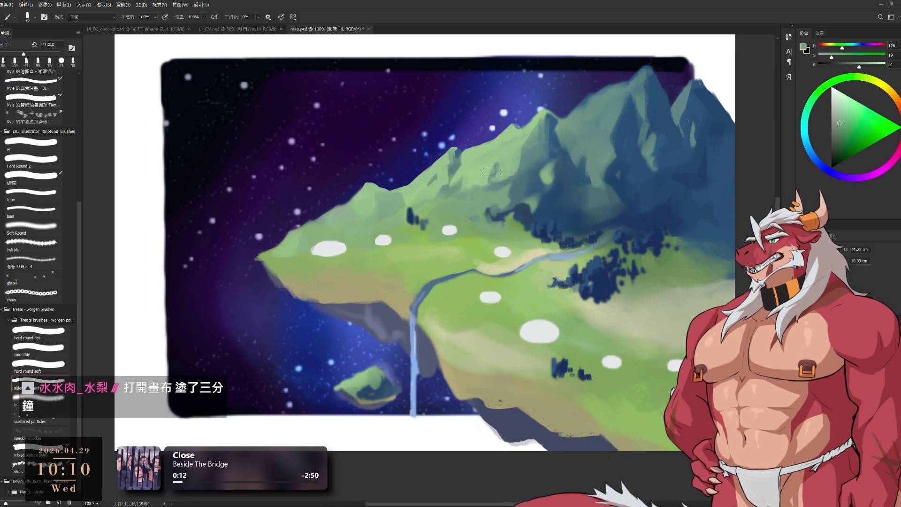
{"action": "left_click", "coordinate": [397, 223], "text": "alt"}
{"action": "key", "text": "bracketleft"}
{"action": "key", "text": "bracketleft"}
{"action": "key", "text": "bracketleft"}
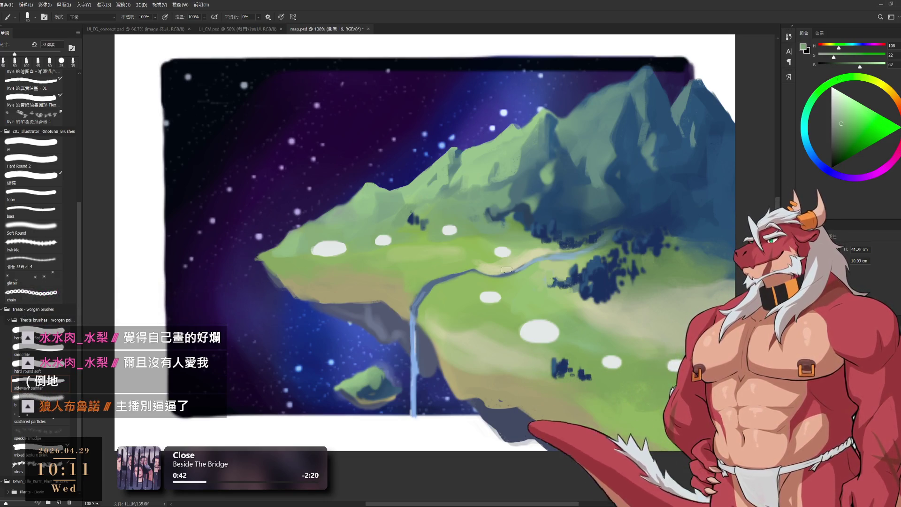
Shade the right mountains with sampled blue-teal, blending with the eraser, ending at a 45 px brush.
{"action": "left_click", "coordinate": [679, 104], "text": "alt"}
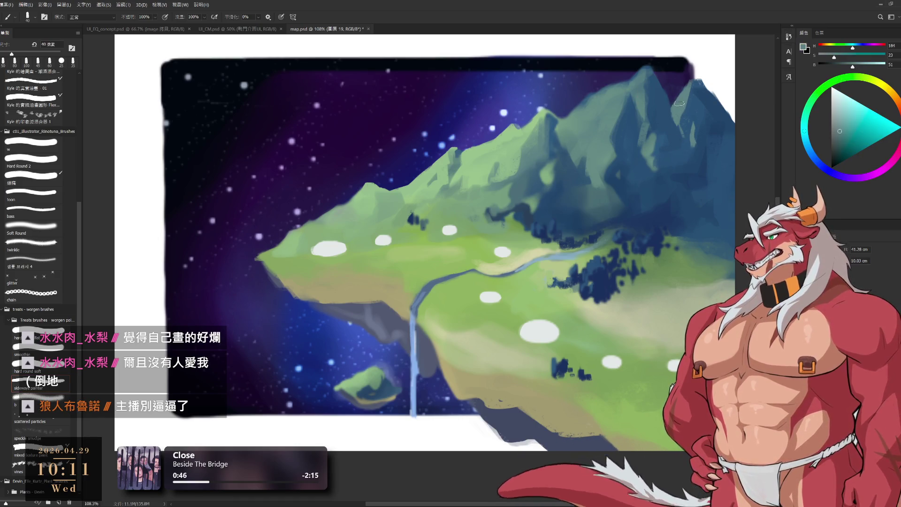
{"action": "key", "text": "bracketleft"}
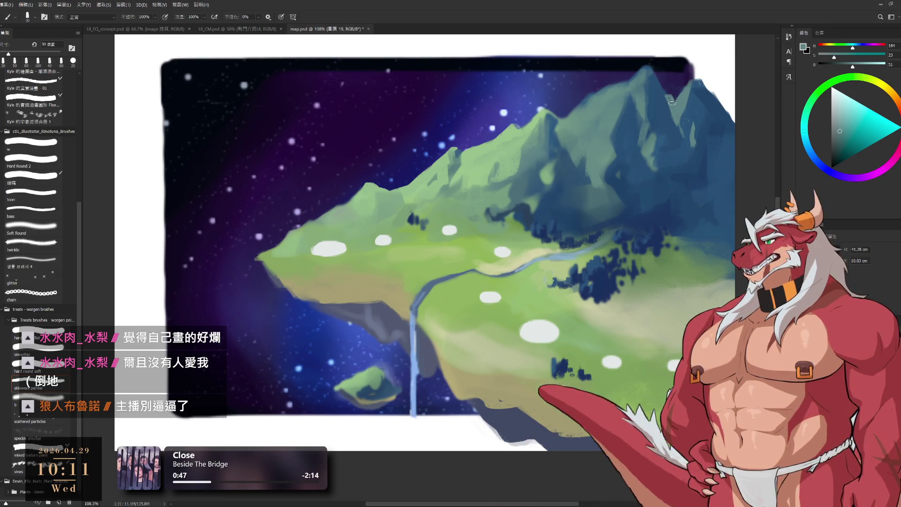
{"action": "key", "text": "e"}
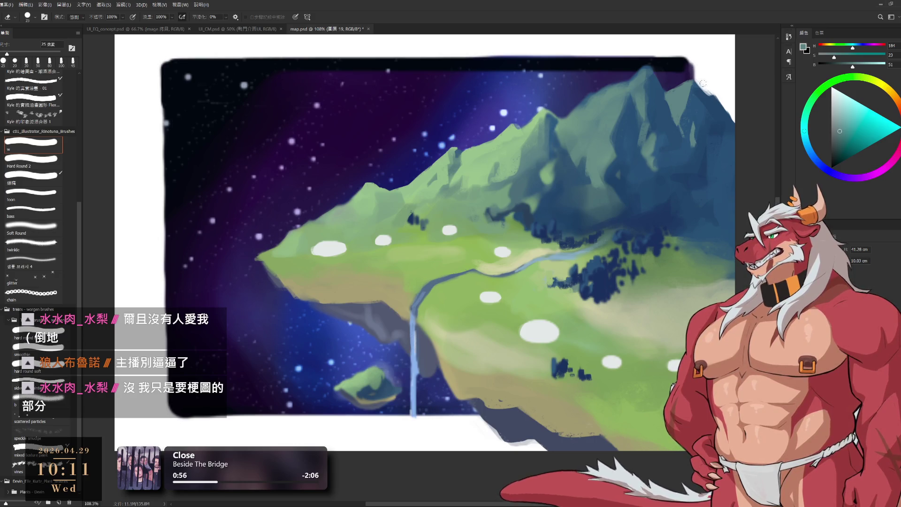
{"action": "key", "text": "b"}
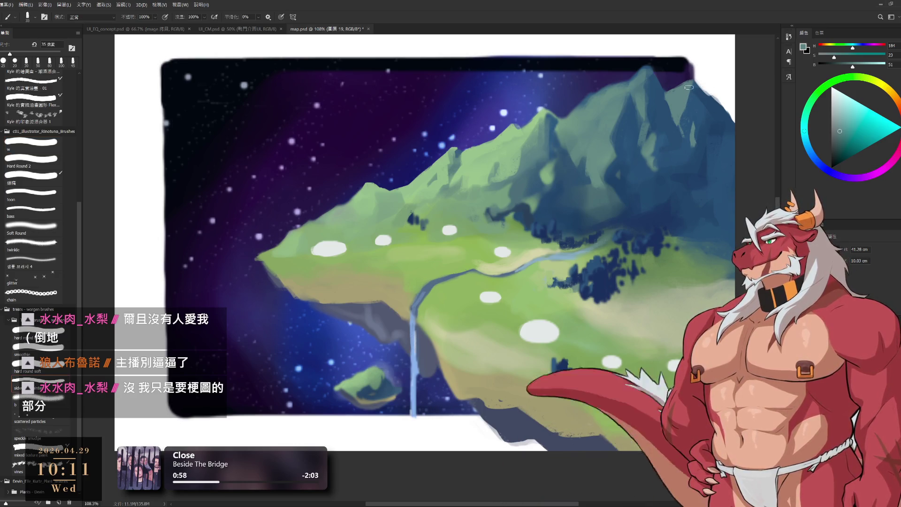
{"action": "key", "text": "bracketright"}
{"action": "key", "text": "bracketright"}
{"action": "key", "text": "bracketright"}
{"action": "key", "text": "bracketright"}
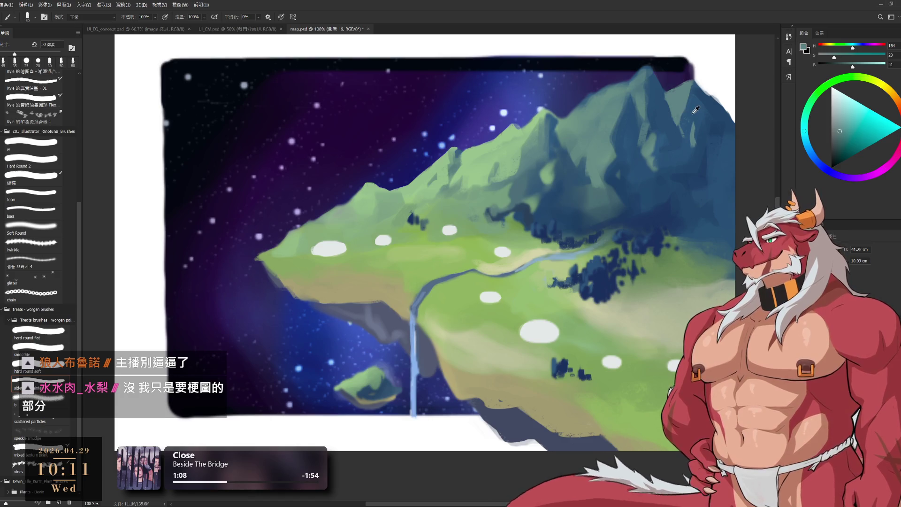
Sample blues from the mountain and paint the right slopes with a 20–30 px brush.
{"action": "key", "text": "bracketright"}
{"action": "left_click", "coordinate": [700, 100], "text": "alt"}
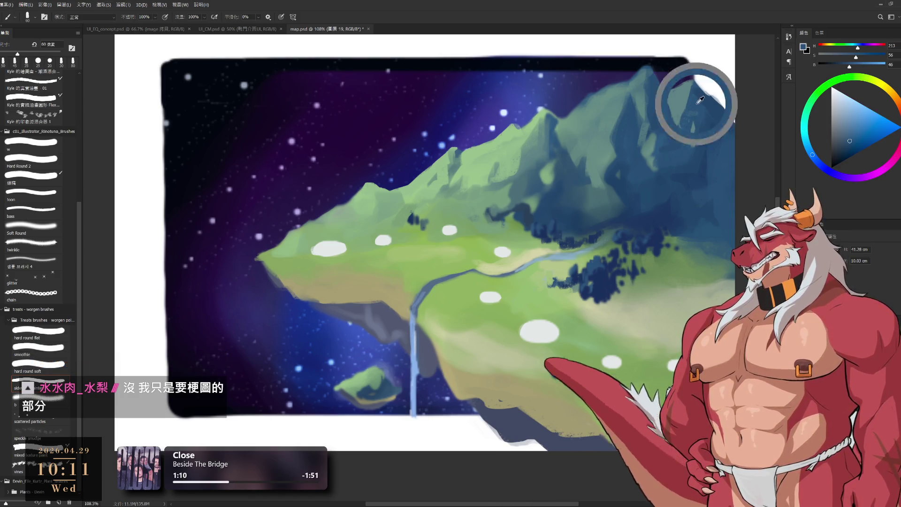
{"action": "key", "text": "bracketright"}
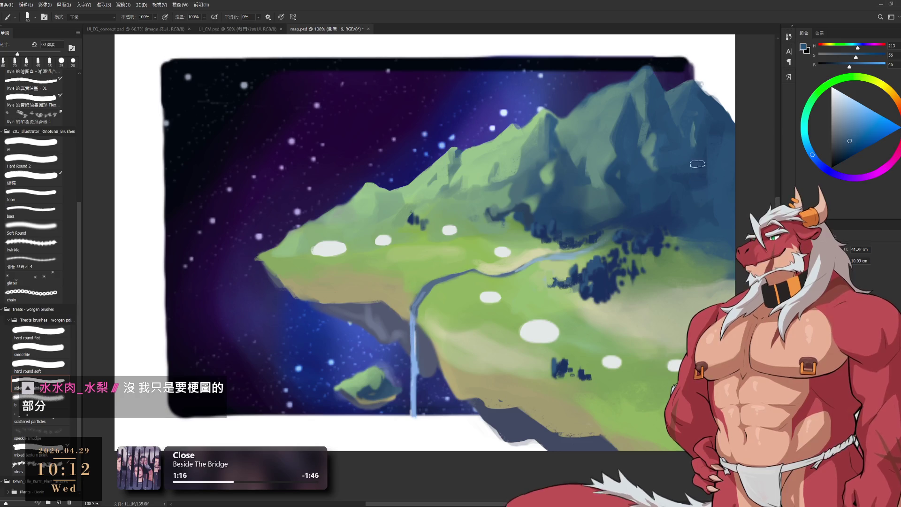
{"action": "left_click", "coordinate": [628, 136], "text": "alt"}
{"action": "key", "text": "bracketleft"}
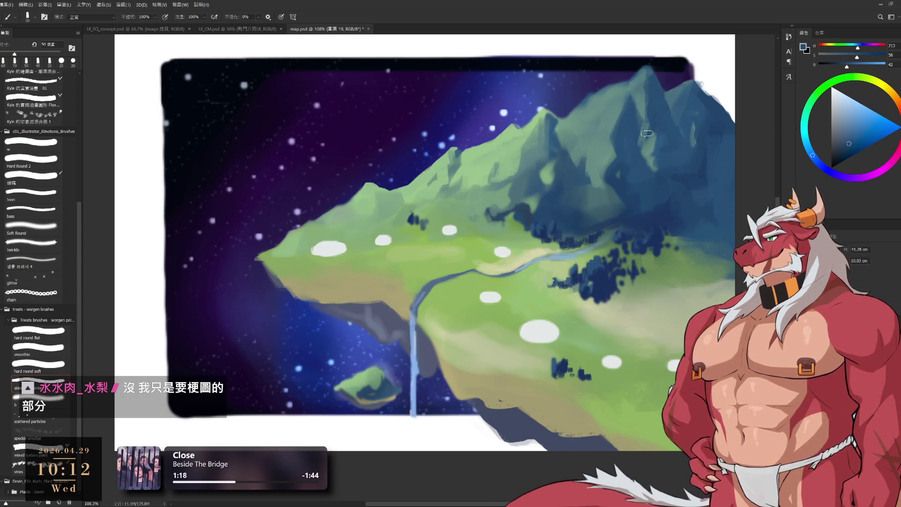
{"action": "key", "text": "bracketleft"}
{"action": "key", "text": "bracketleft"}
{"action": "left_click", "coordinate": [630, 151], "text": "alt"}
{"action": "key", "text": "bracketright"}
{"action": "key", "text": "bracketright"}
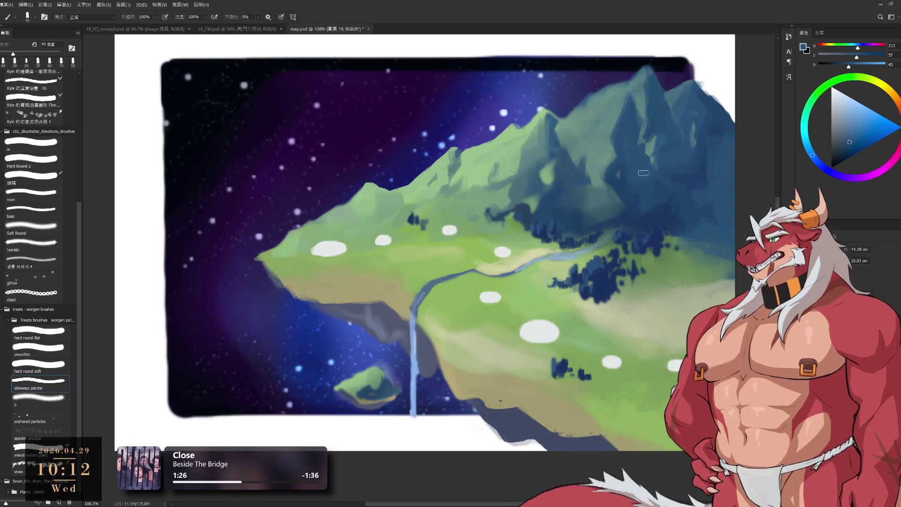
Layer grey-green and darker mountain blues over the slopes, brush from 90 px down to 35 px.
{"action": "left_click", "coordinate": [607, 152], "text": "alt"}
{"action": "key", "text": "bracketright"}
{"action": "key", "text": "bracketright"}
{"action": "key", "text": "bracketright"}
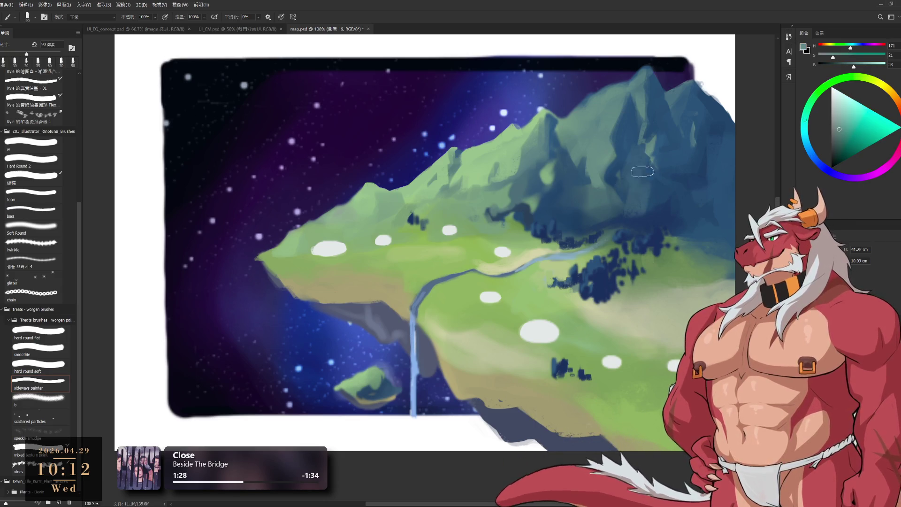
{"action": "left_click", "coordinate": [630, 139], "text": "alt"}
{"action": "key", "text": "bracketleft"}
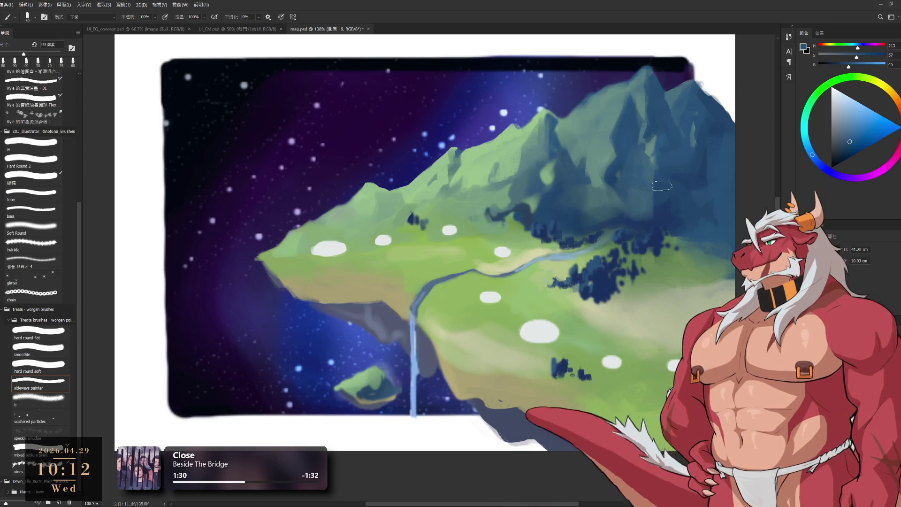
{"action": "left_click", "coordinate": [647, 220], "text": "alt"}
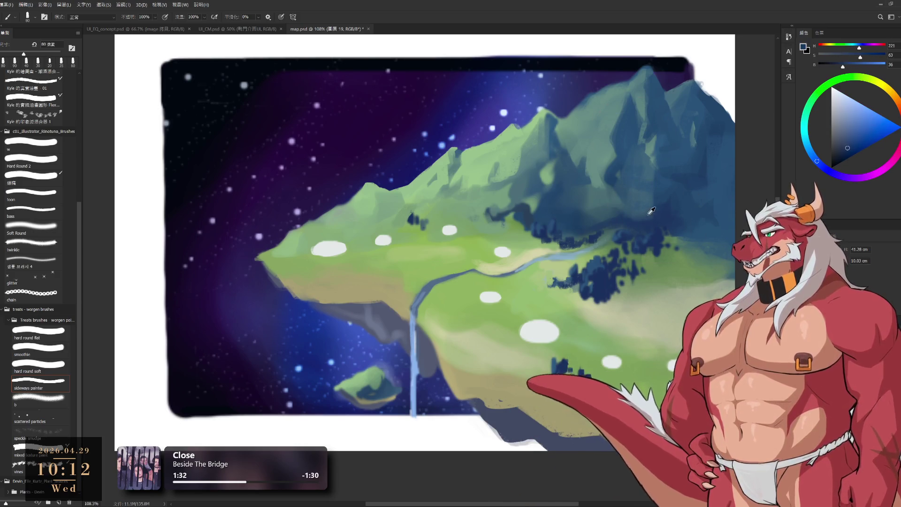
{"action": "key", "text": "bracketleft"}
{"action": "key", "text": "bracketleft"}
{"action": "key", "text": "bracketleft"}
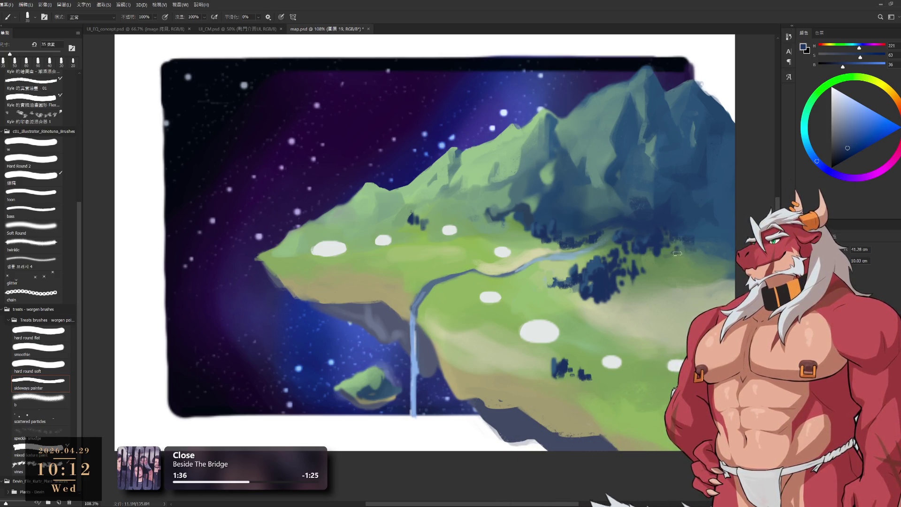
{"action": "left_click_drag", "start_coordinate": [625, 257], "coordinate": [640, 275]}
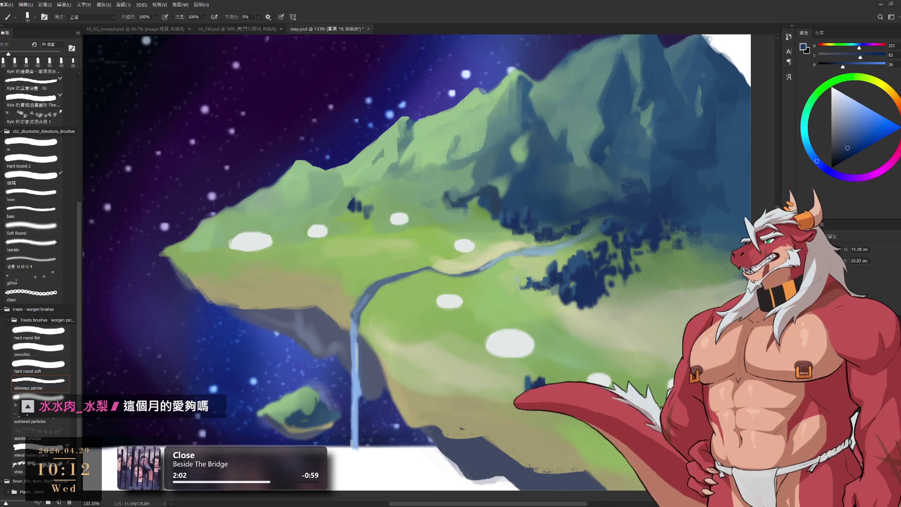
Paint the upper meadow near the dark trees with sampled slope and pale meadow greens at 70–80 px.
{"action": "scroll", "coordinate": [451, 240], "scroll_direction": "down", "scroll_amount": 3}
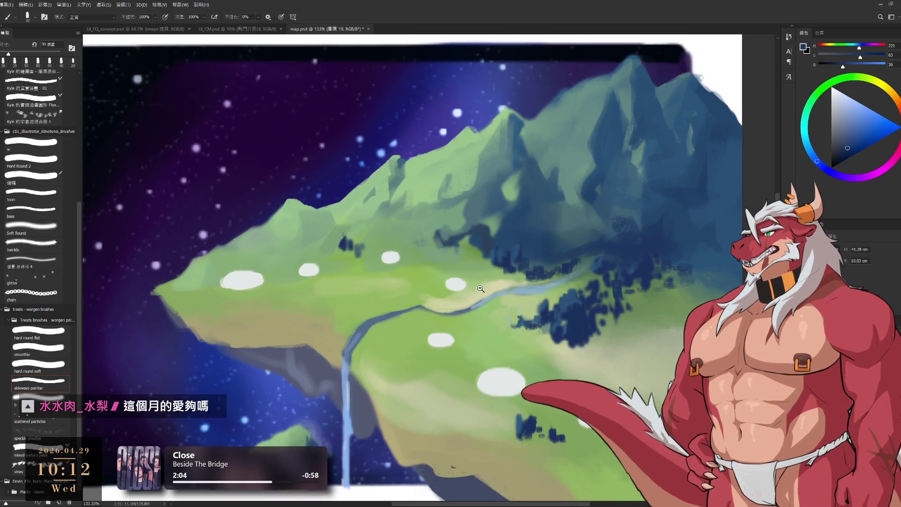
{"action": "left_click_drag", "start_coordinate": [497, 240], "coordinate": [497, 198]}
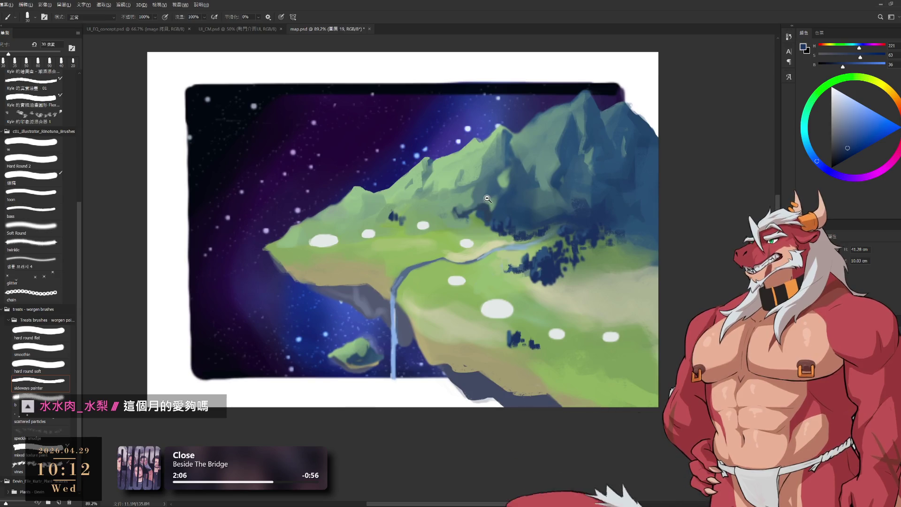
{"action": "scroll", "coordinate": [447, 164], "scroll_direction": "up", "scroll_amount": 1}
{"action": "scroll", "coordinate": [416, 222], "scroll_direction": "up", "scroll_amount": 1}
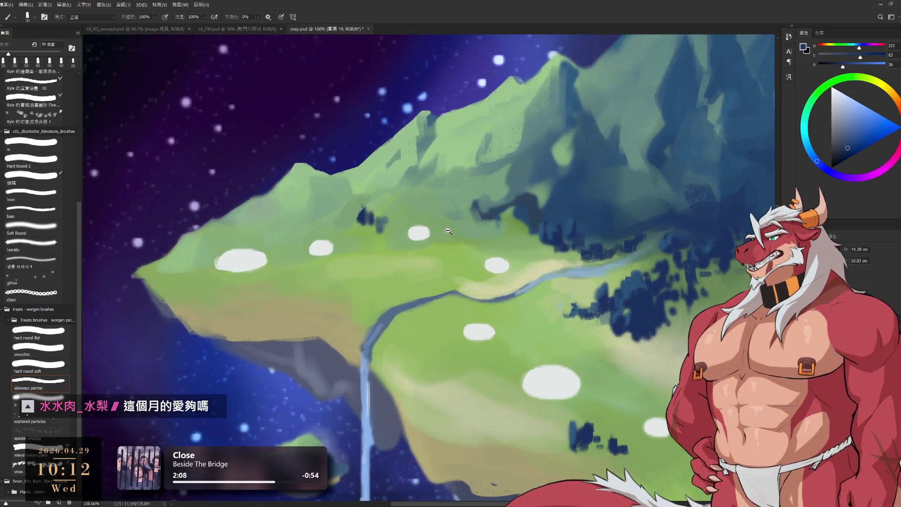
{"action": "scroll", "coordinate": [417, 224], "scroll_direction": "up", "scroll_amount": 1}
{"action": "left_click", "coordinate": [375, 187], "text": "alt"}
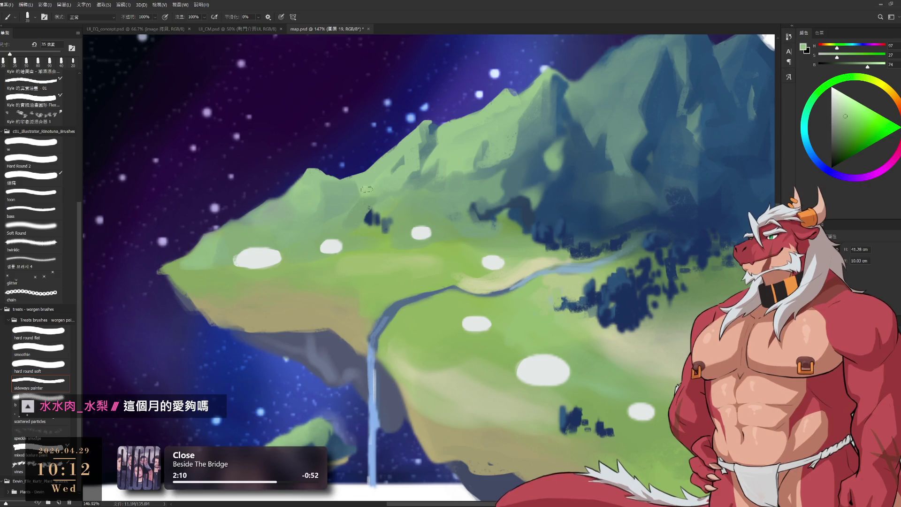
{"action": "key", "text": "bracketright"}
{"action": "key", "text": "bracketright"}
{"action": "key", "text": "bracketright"}
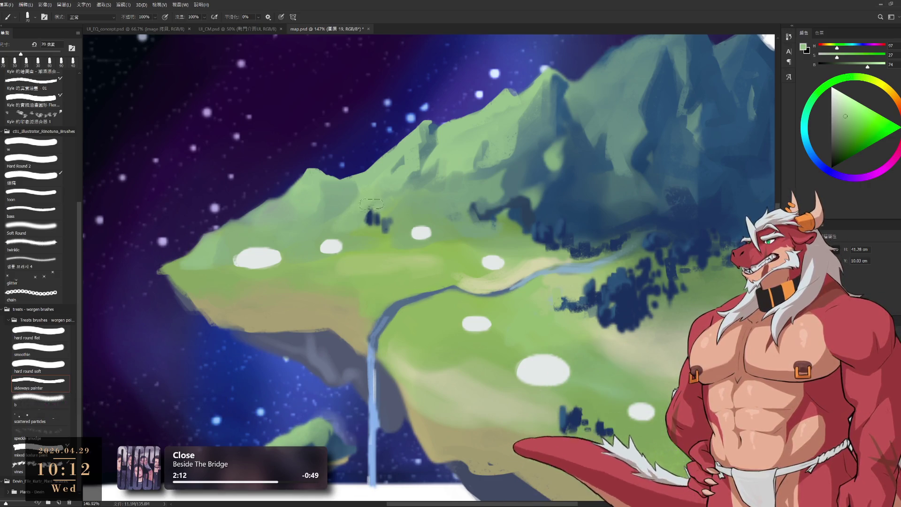
{"action": "left_click", "coordinate": [377, 233], "text": "alt"}
{"action": "left_click", "coordinate": [362, 230], "text": "alt"}
{"action": "key", "text": "bracketright"}
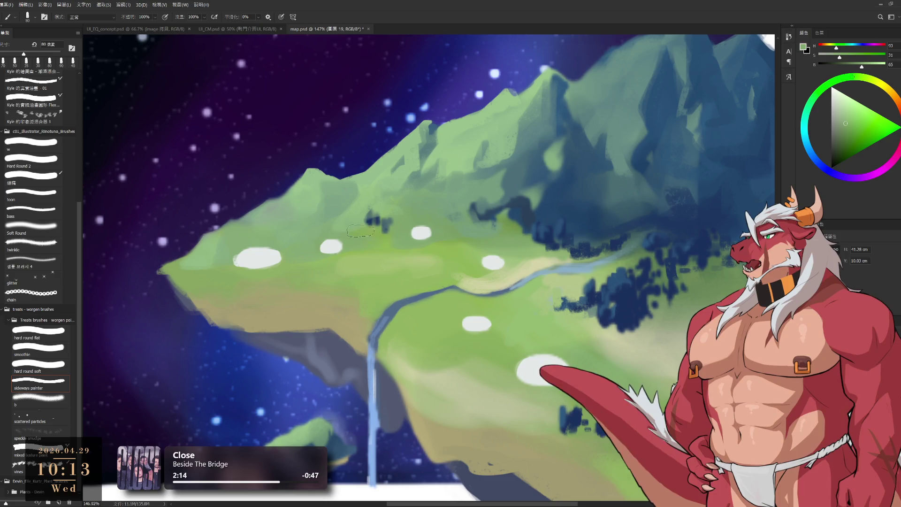
{"action": "mouse_move", "coordinate": [361, 236]}
{"action": "left_mouse_down"}
{"action": "mouse_move", "coordinate": [328, 198]}
{"action": "mouse_move", "coordinate": [340, 182]}
{"action": "left_mouse_up"}
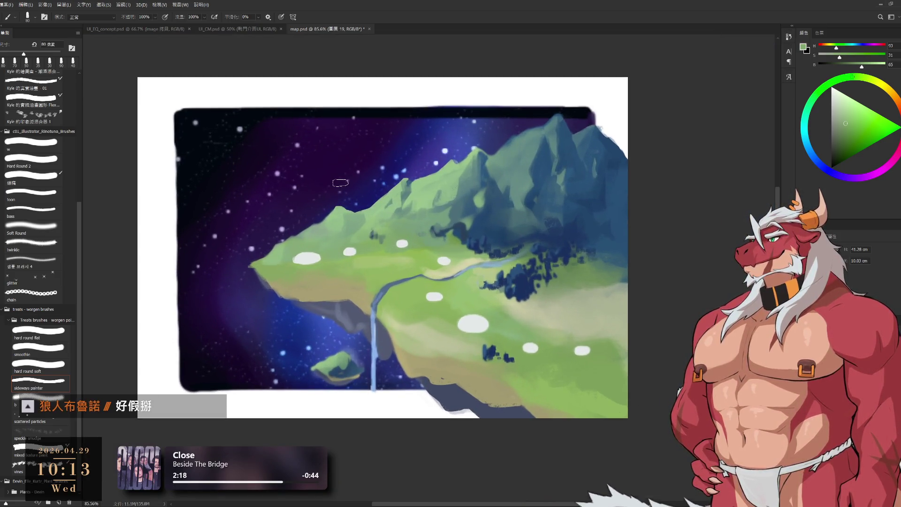
Sweep sampled meadow beige over the lower meadow with a 70–150 px brush.
{"action": "left_click", "coordinate": [459, 389], "text": "alt"}
{"action": "key", "text": "bracketleft"}
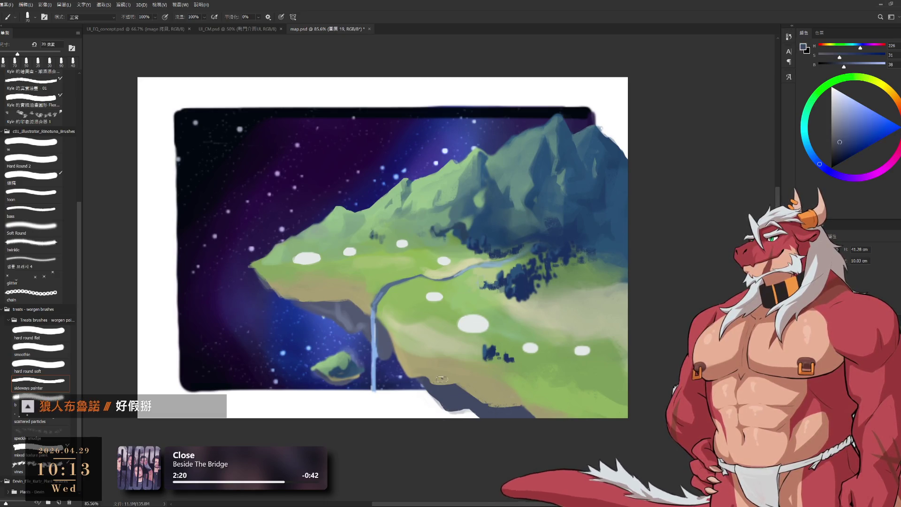
{"action": "left_click", "coordinate": [488, 365], "text": "alt"}
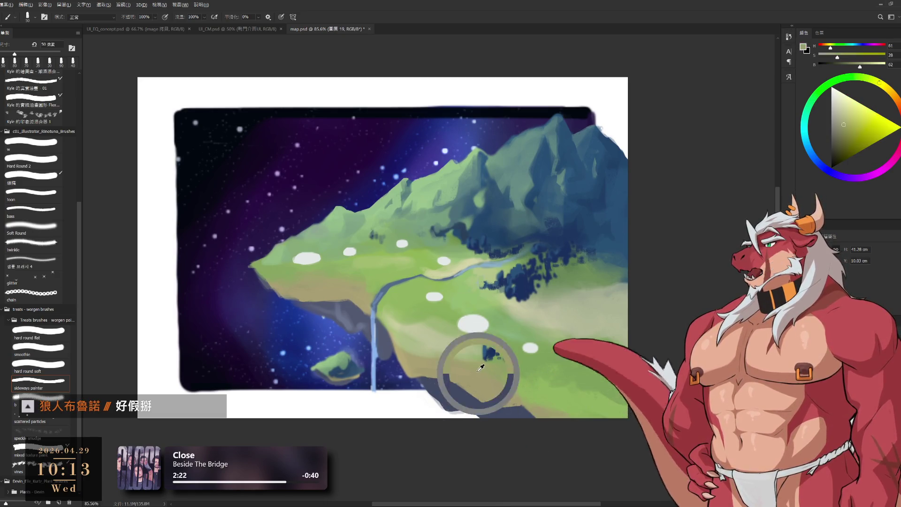
{"action": "key", "text": "bracketright"}
{"action": "key", "text": "bracketright"}
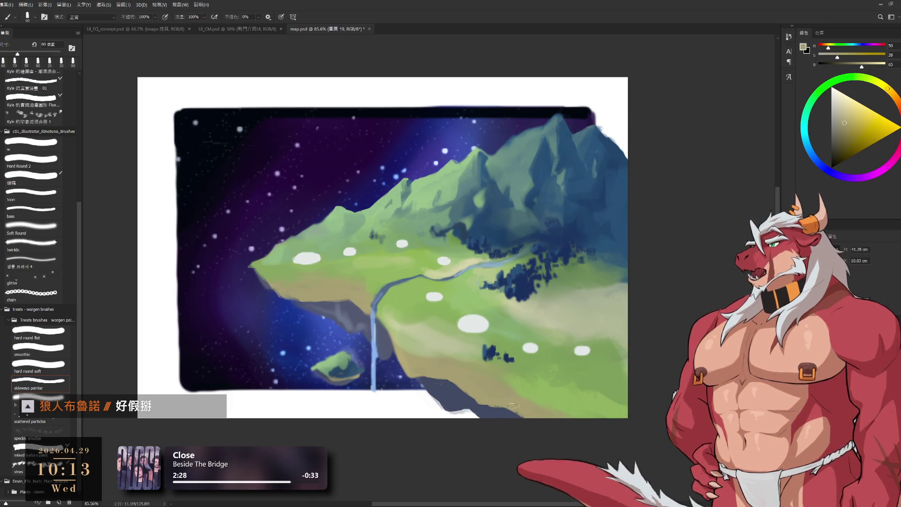
{"action": "key", "text": "bracketright"}
{"action": "key", "text": "bracketright"}
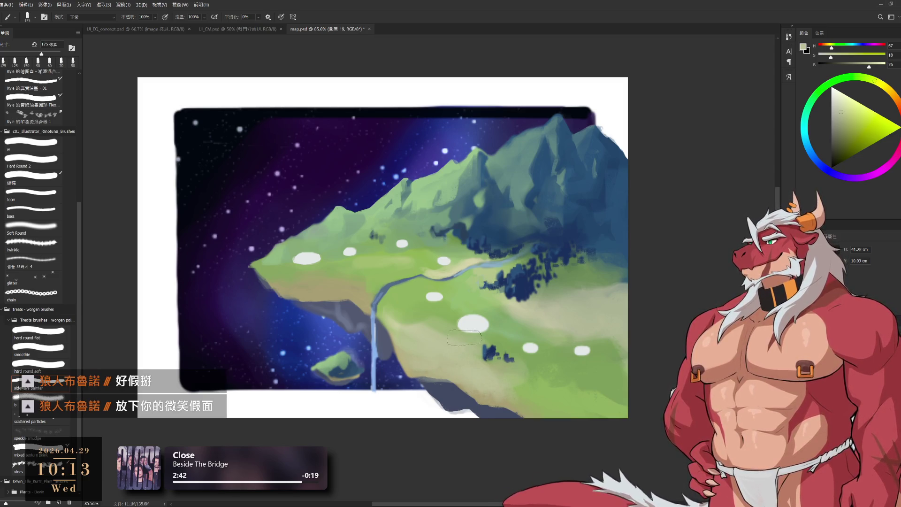
{"action": "key", "text": "bracketleft"}
{"action": "key", "text": "bracketleft"}
{"action": "key", "text": "bracketleft"}
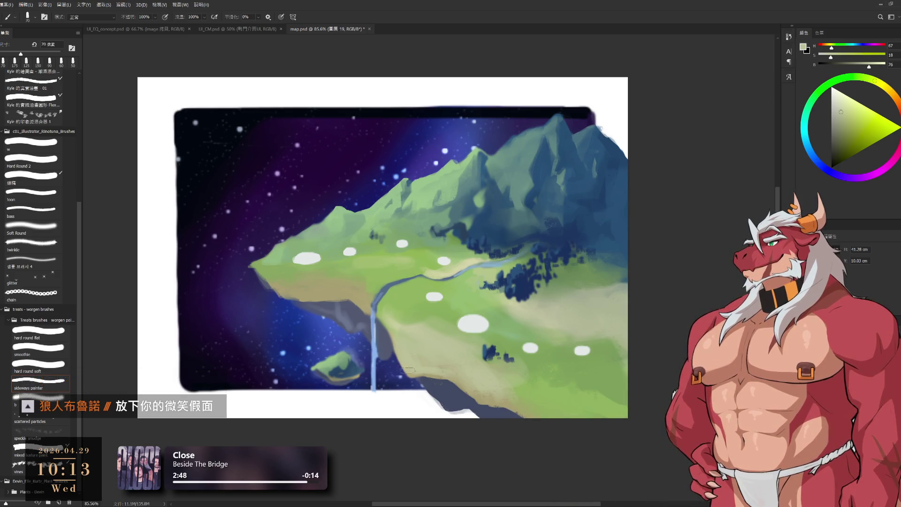
{"action": "left_click_drag", "start_coordinate": [411, 370], "coordinate": [526, 347]}
Choose black as the painting colour and zoom in on the canvas's top-left corner.
{"action": "left_click", "coordinate": [832, 167]}
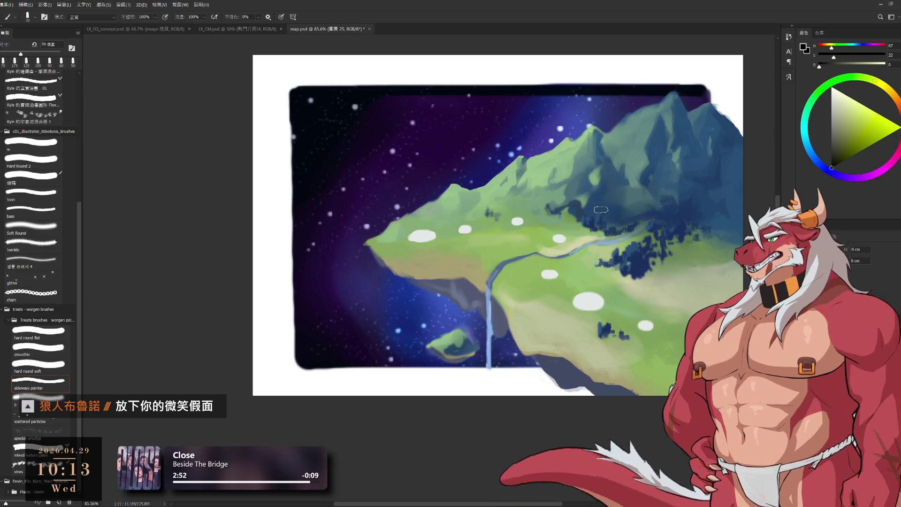
{"action": "scroll", "coordinate": [368, 181], "scroll_direction": "up", "scroll_amount": 5}
{"action": "key", "text": "bracketleft"}
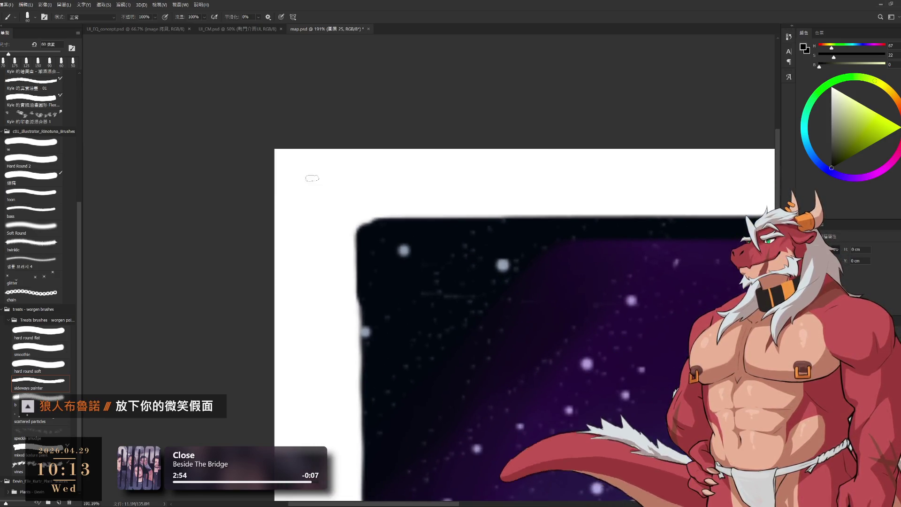
Sketch a small doodled head with a tiny brush in the top-left white margin.
{"action": "key", "text": "bracketleft"}
{"action": "key", "text": "bracketleft"}
{"action": "key", "text": "bracketleft"}
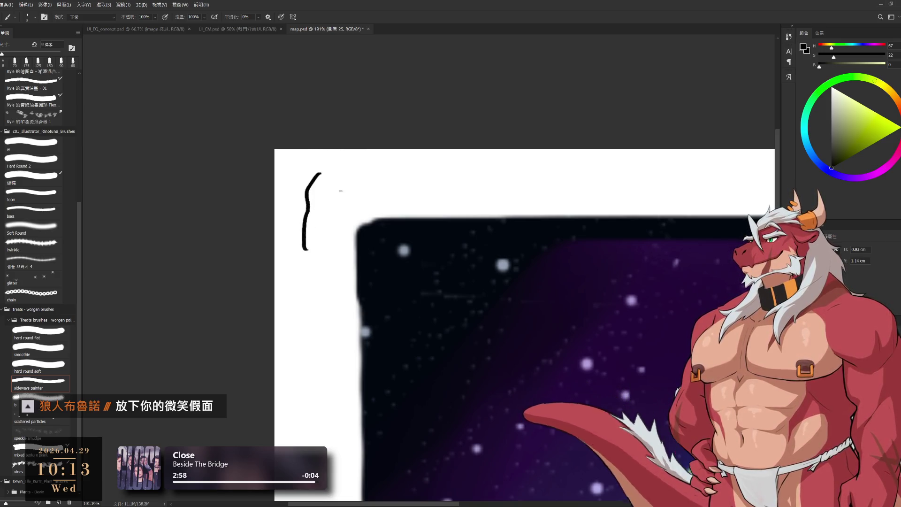
{"action": "left_click_drag", "start_coordinate": [351, 185], "coordinate": [347, 202]}
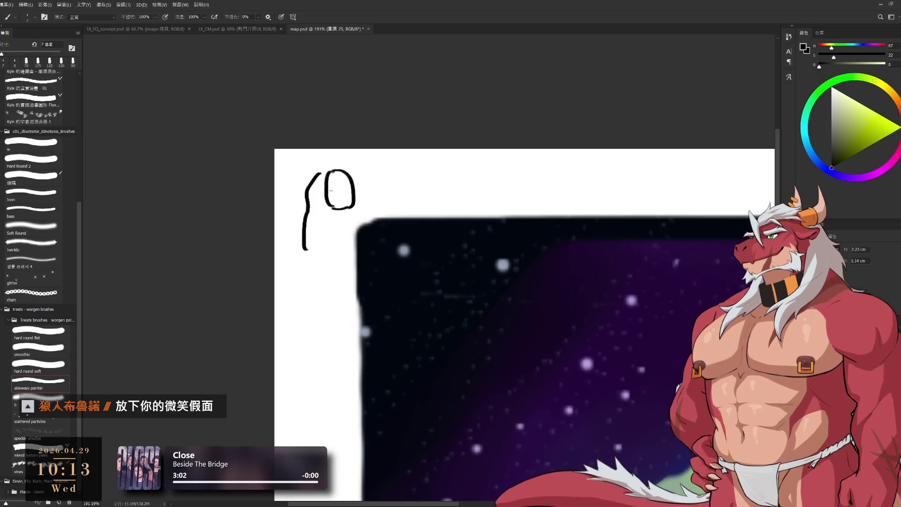
{"action": "left_click_drag", "start_coordinate": [331, 188], "coordinate": [339, 191]}
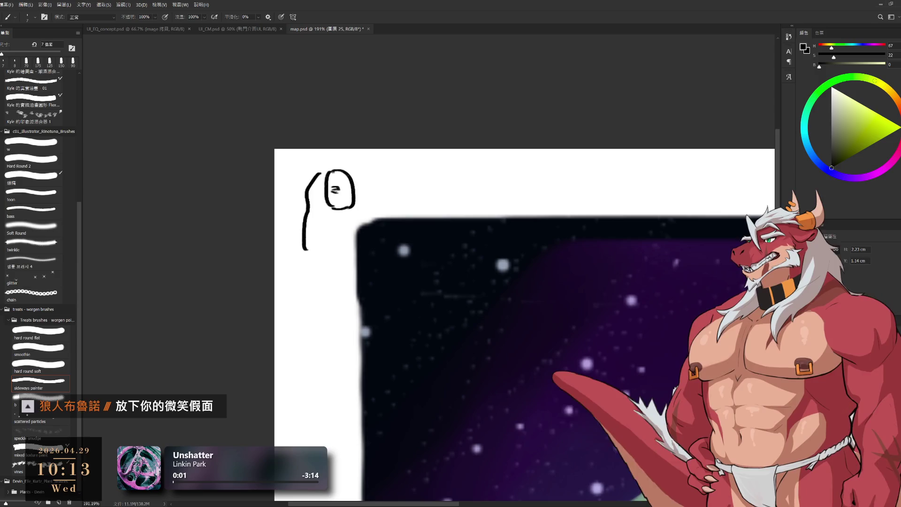
{"action": "key", "text": "e"}
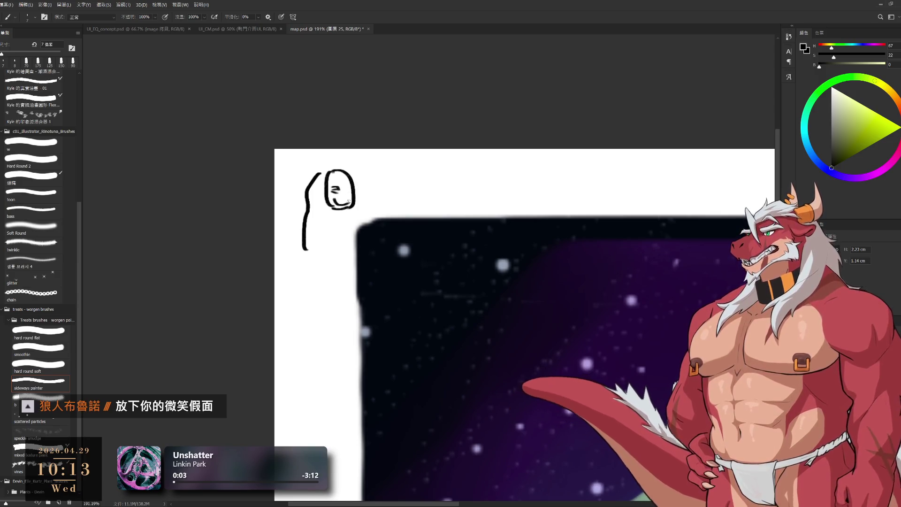
{"action": "key", "text": "b"}
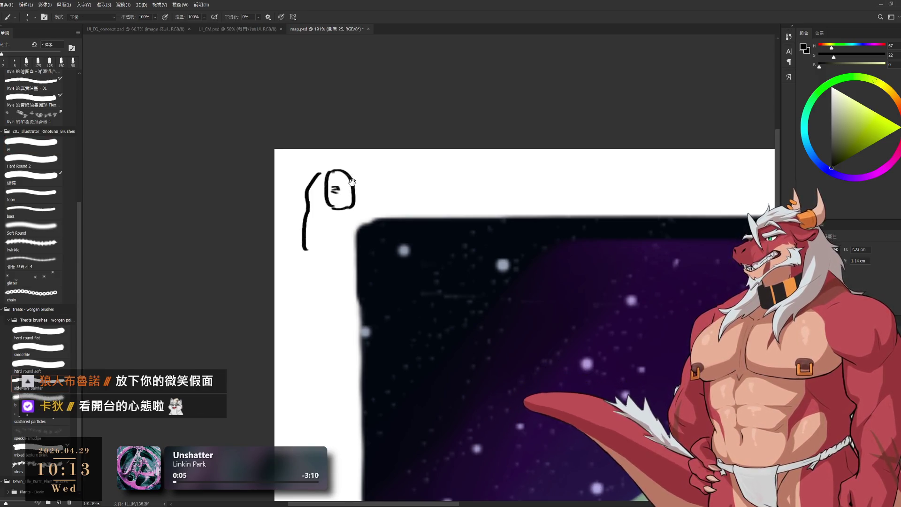
{"action": "scroll", "coordinate": [333, 187], "scroll_direction": "up", "scroll_amount": 2}
{"action": "mouse_move", "coordinate": [297, 205]}
{"action": "left_mouse_down"}
{"action": "mouse_move", "coordinate": [326, 201]}
{"action": "mouse_move", "coordinate": [326, 193]}
{"action": "left_mouse_up"}
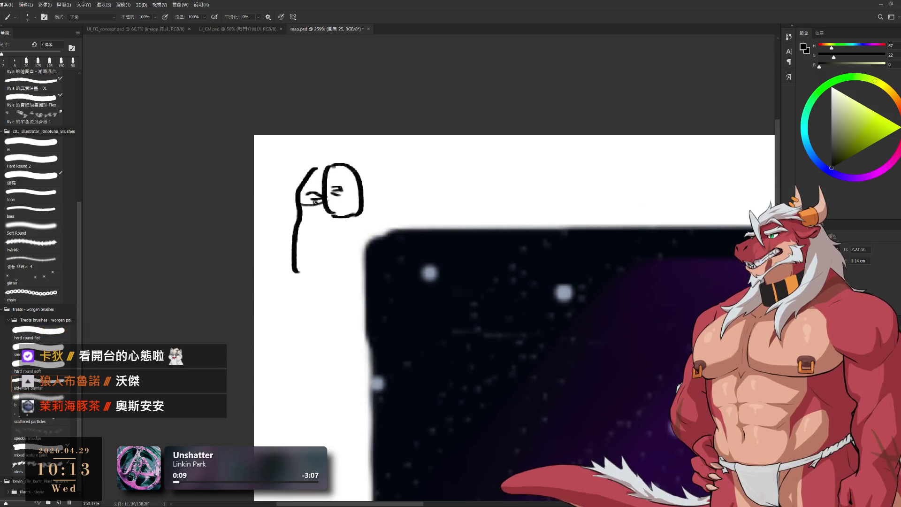
{"action": "key", "text": "ctrl+z"}
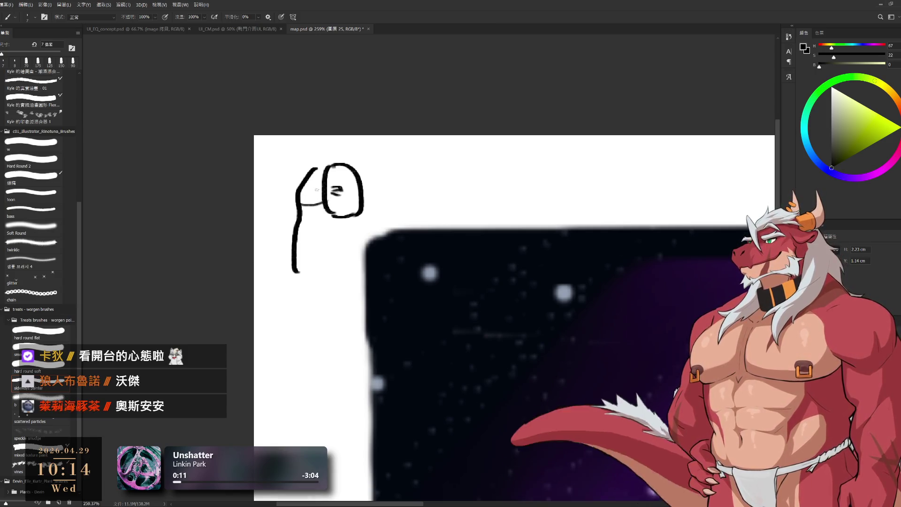
Add a hand, finger lines, a mouth and an eye mark to the doodle.
{"action": "left_click_drag", "start_coordinate": [312, 209], "coordinate": [331, 211]}
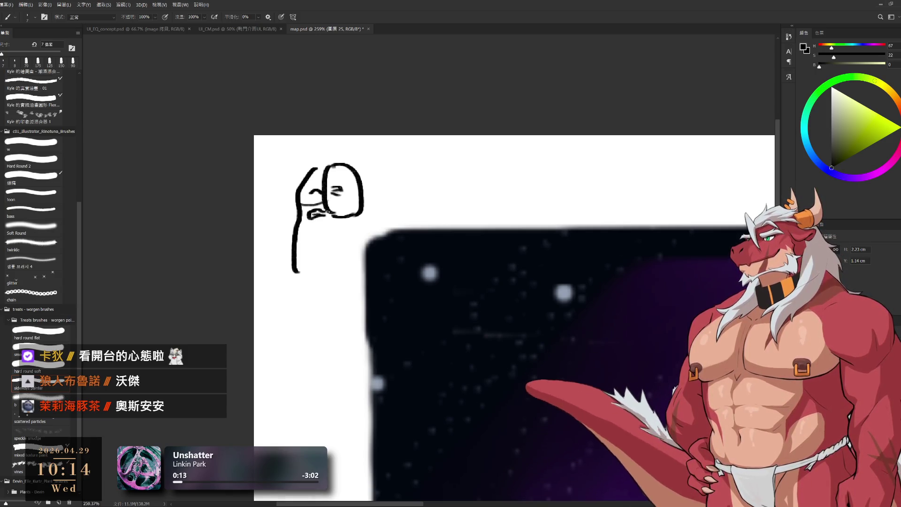
{"action": "key", "text": "e"}
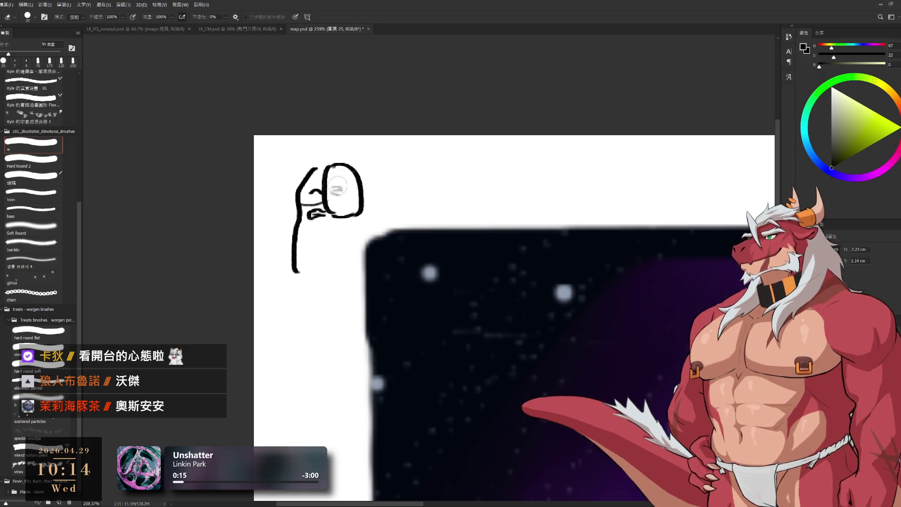
{"action": "key", "text": "b"}
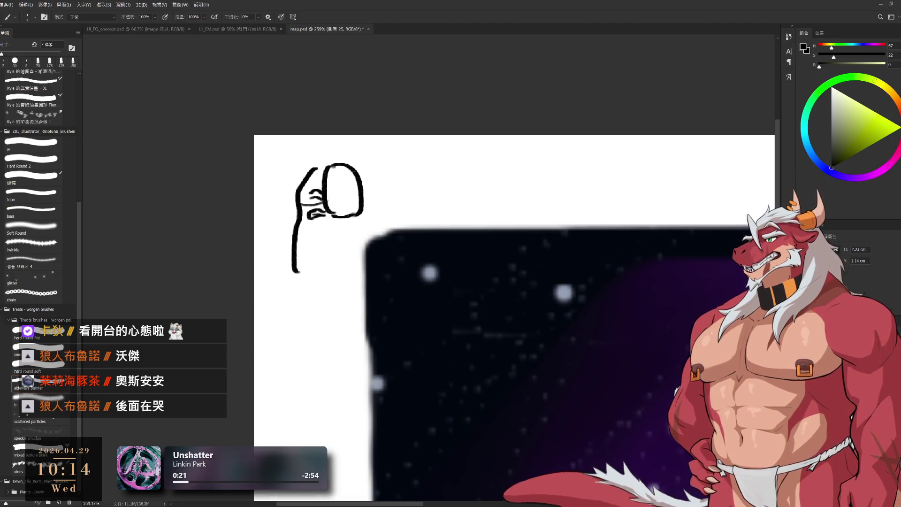
{"action": "left_click_drag", "start_coordinate": [315, 202], "coordinate": [307, 223]}
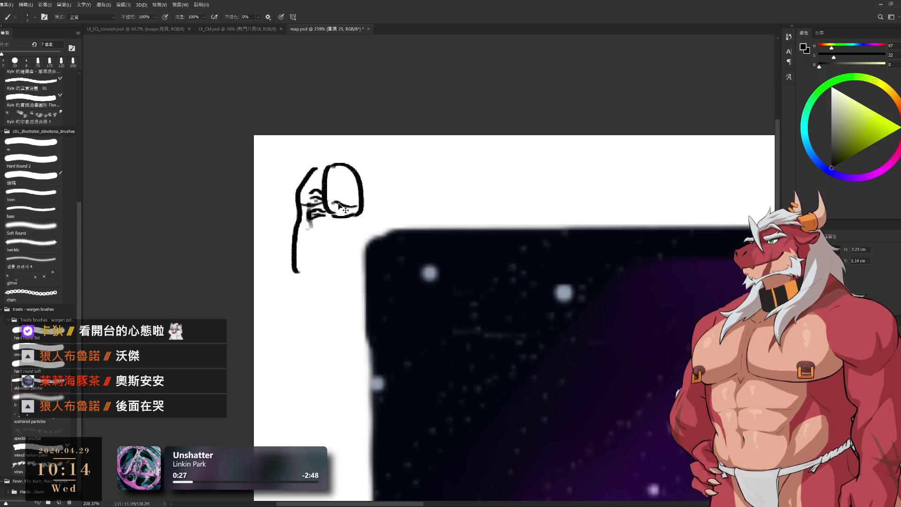
{"action": "left_click_drag", "start_coordinate": [331, 202], "coordinate": [354, 205]}
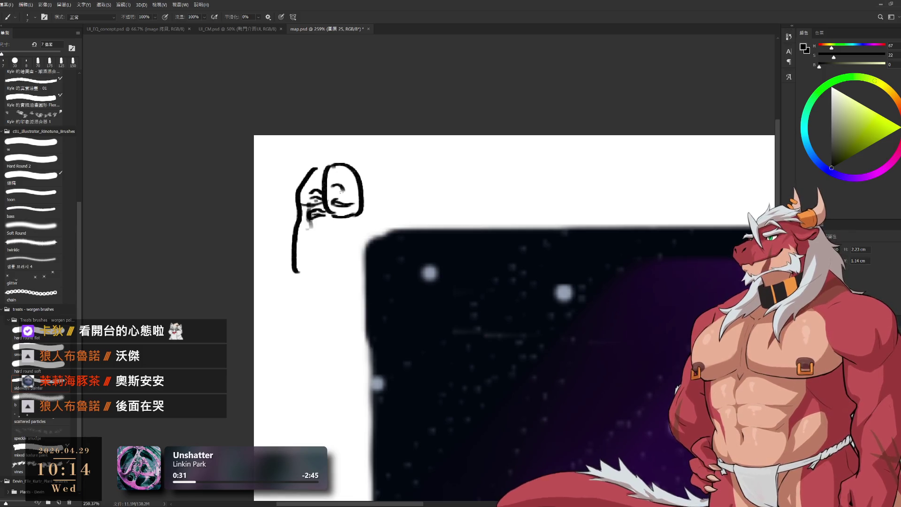
{"action": "mouse_move", "coordinate": [334, 189]}
{"action": "left_mouse_down"}
{"action": "mouse_move", "coordinate": [357, 189]}
{"action": "mouse_move", "coordinate": [345, 266]}
{"action": "left_mouse_up"}
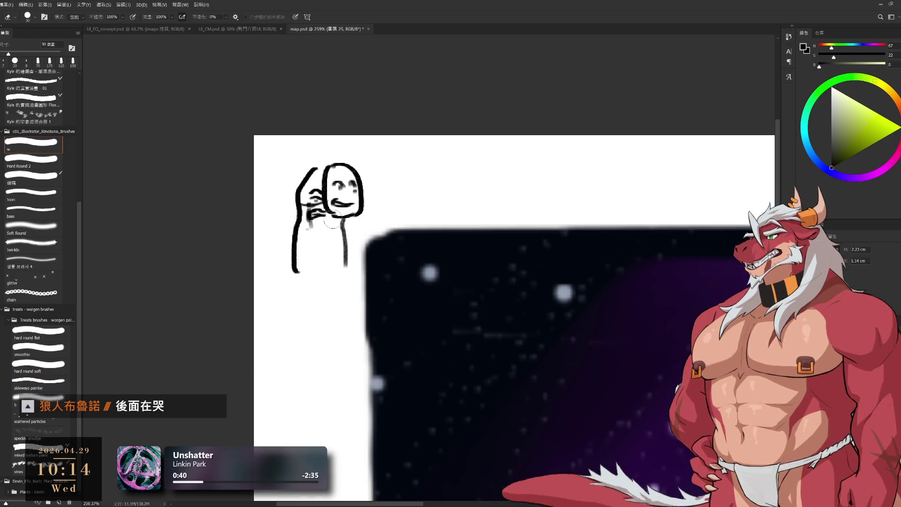
Erase the doodle from the margin and lasso the top-left corner area.
{"action": "mouse_move", "coordinate": [316, 193]}
{"action": "left_mouse_down"}
{"action": "mouse_move", "coordinate": [310, 211]}
{"action": "mouse_move", "coordinate": [331, 262]}
{"action": "mouse_move", "coordinate": [309, 194]}
{"action": "left_mouse_up"}
{"action": "scroll", "coordinate": [338, 230], "scroll_direction": "down", "scroll_amount": 1}
{"action": "key", "text": "l"}
{"action": "left_click_drag", "start_coordinate": [217, 301], "coordinate": [476, 76]}
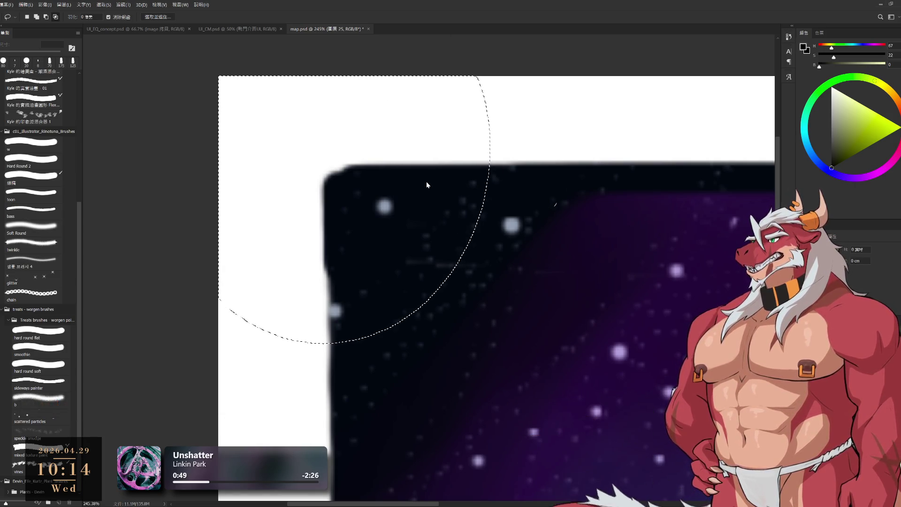
Return to the Brush and zoom out until the whole map fits the window.
{"action": "key", "text": "b"}
{"action": "scroll", "coordinate": [519, 336], "scroll_direction": "down", "scroll_amount": 5}
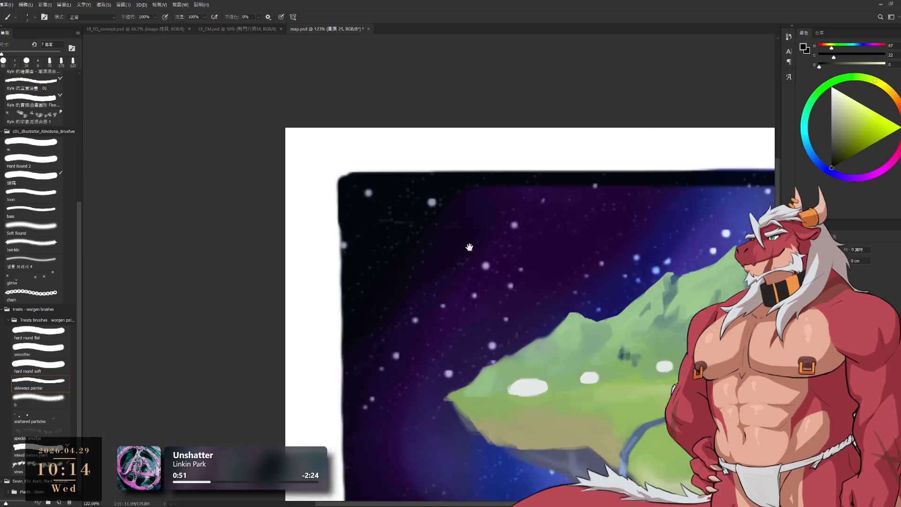
{"action": "scroll", "coordinate": [518, 335], "scroll_direction": "down", "scroll_amount": 5}
{"action": "scroll", "coordinate": [540, 374], "scroll_direction": "up", "scroll_amount": 4}
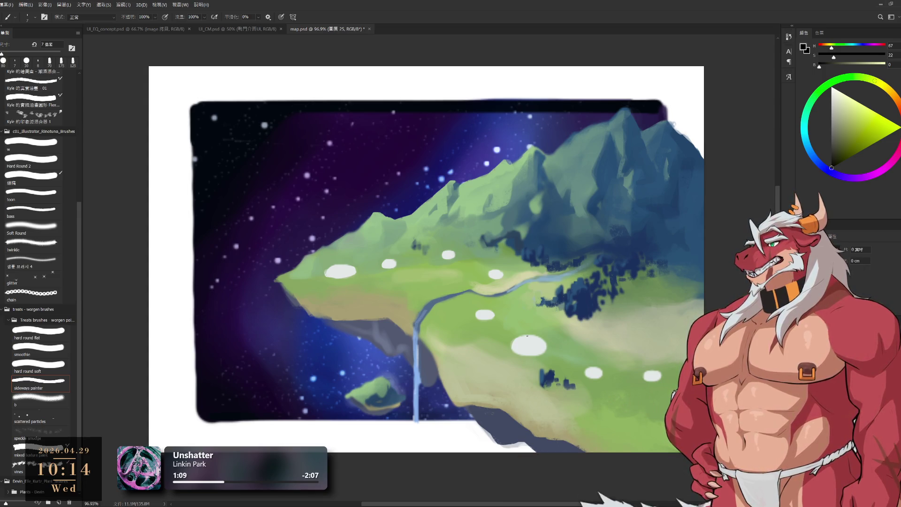
Lasso the river bend onto a new layer, test moving it, revert, and return to the Brush.
{"action": "left_click", "coordinate": [498, 346], "text": "ctrl"}
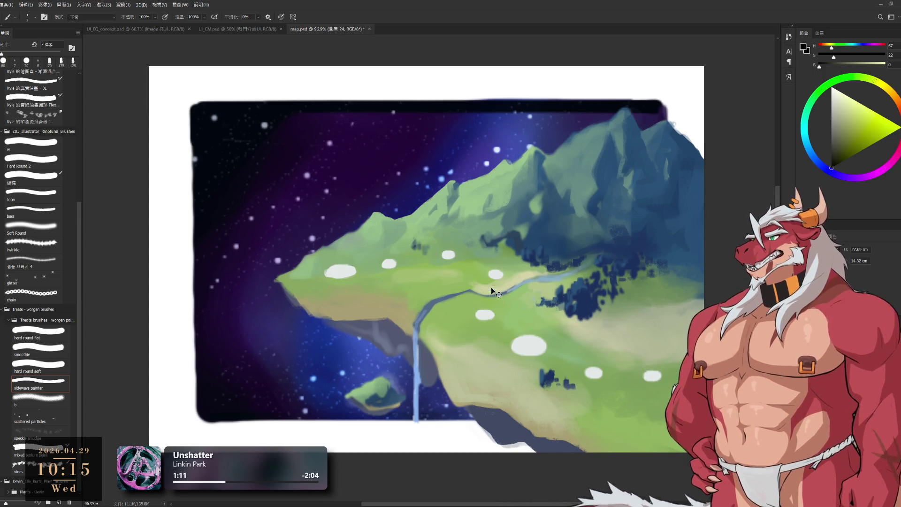
{"action": "key", "text": "l"}
{"action": "left_click_drag", "start_coordinate": [484, 276], "coordinate": [457, 306]}
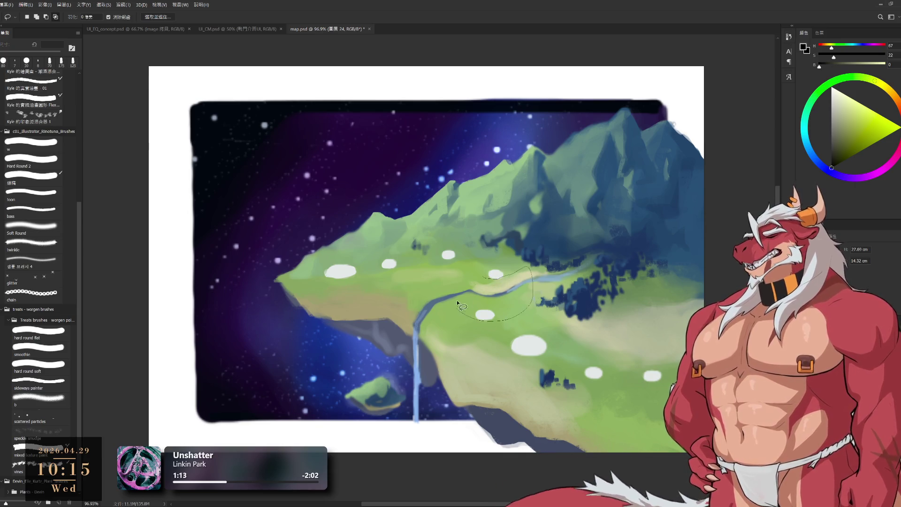
{"action": "key", "text": "ctrl+j"}
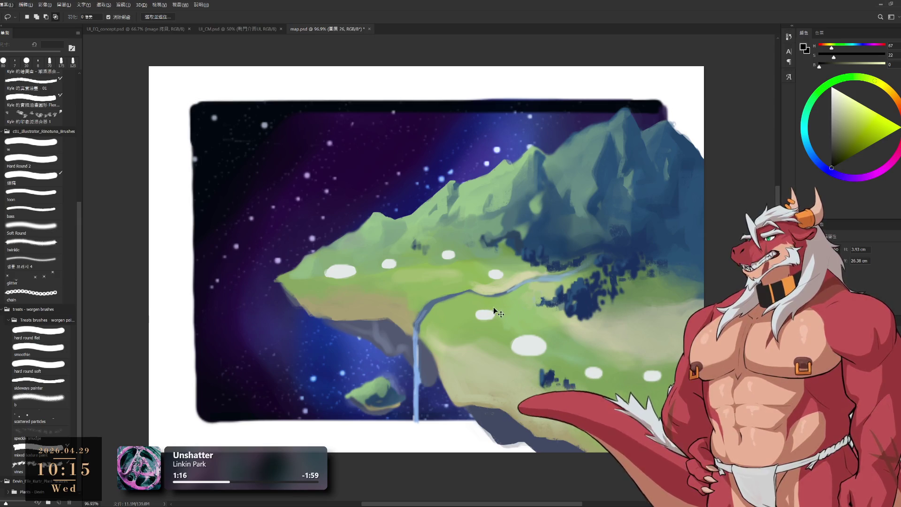
{"action": "key", "text": "ctrl+j"}
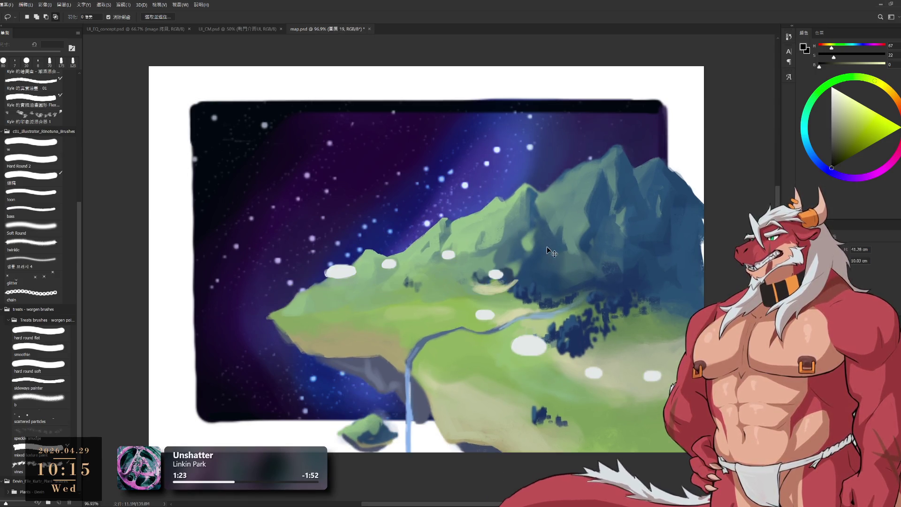
{"action": "left_click_drag", "start_coordinate": [541, 260], "coordinate": [505, 309]}
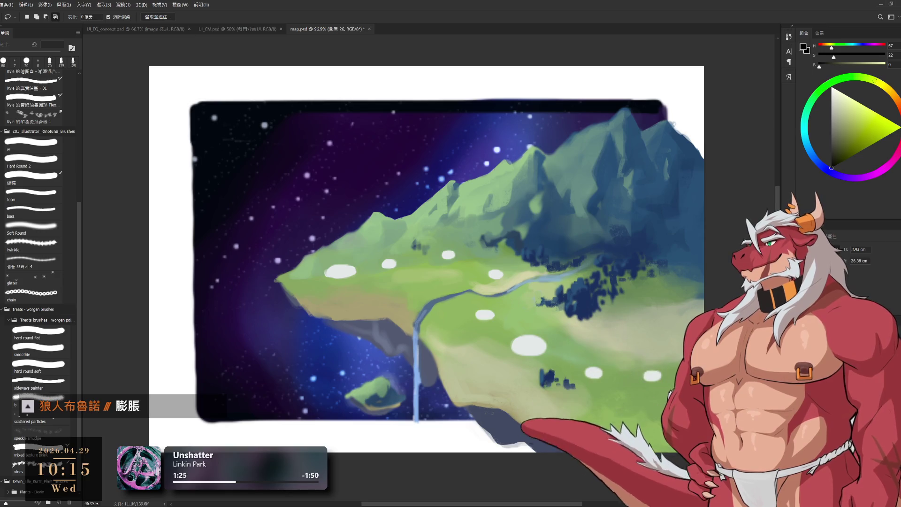
{"action": "key", "text": "ctrl+z"}
{"action": "key", "text": "ctrl+shift+z"}
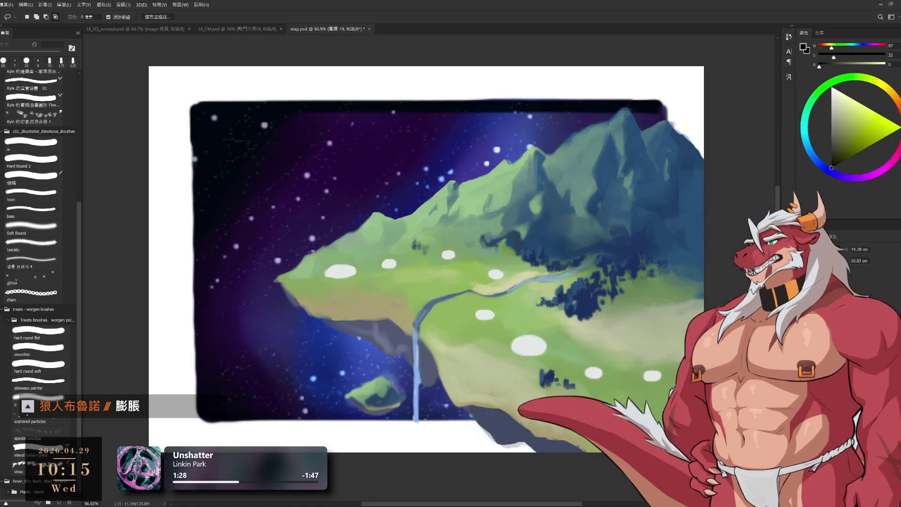
{"action": "key", "text": "b"}
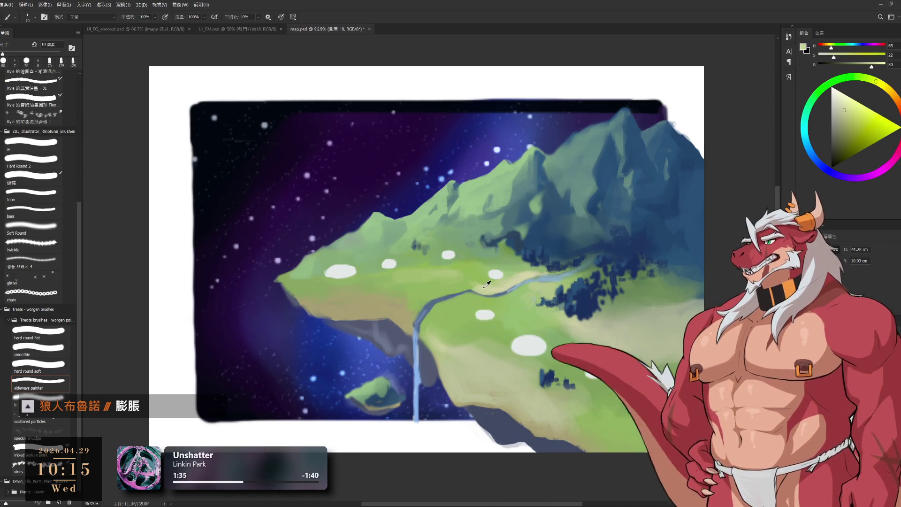
Sample pale creams and greens from the path and meadow, resizing the brush between 35 and 60.
{"action": "left_click", "coordinate": [482, 294], "text": "alt"}
{"action": "key", "text": "bracketright"}
{"action": "key", "text": "bracketright"}
{"action": "key", "text": "bracketright"}
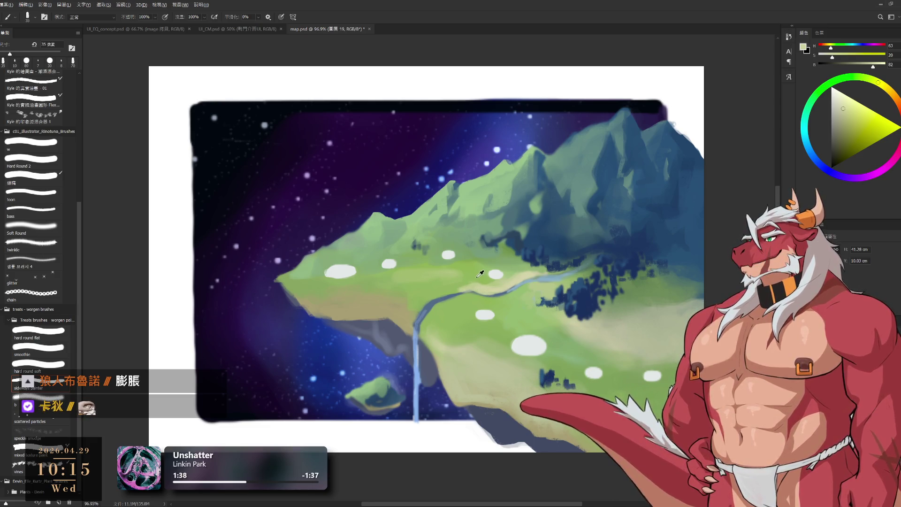
{"action": "left_click", "coordinate": [481, 274], "text": "alt"}
{"action": "key", "text": "bracketright"}
{"action": "key", "text": "bracketright"}
{"action": "key", "text": "bracketright"}
{"action": "left_click", "coordinate": [482, 292], "text": "alt"}
{"action": "key", "text": "bracketleft"}
{"action": "key", "text": "bracketleft"}
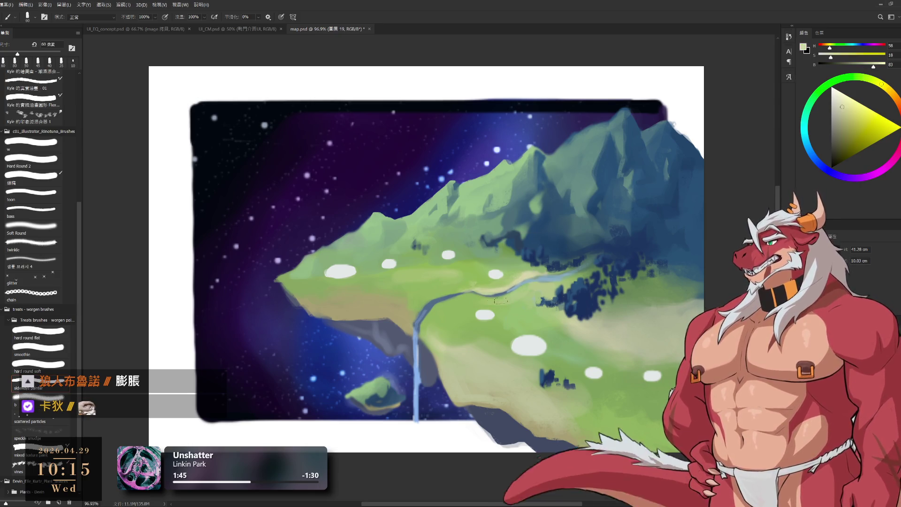
{"action": "left_click", "coordinate": [485, 301], "text": "alt"}
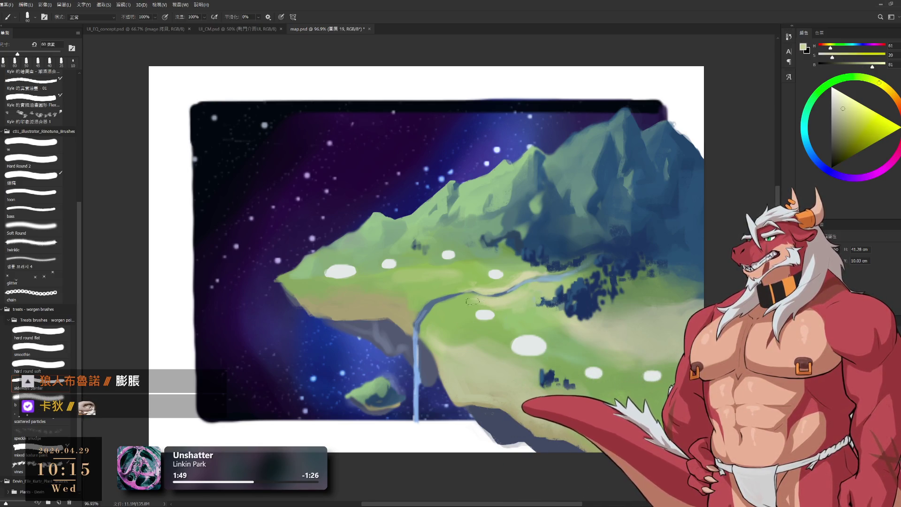
{"action": "key", "text": "bracketright"}
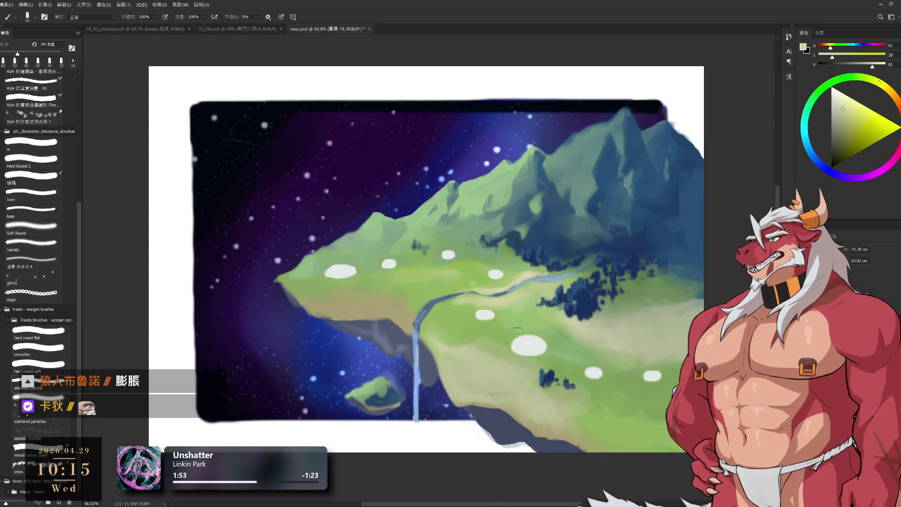
{"action": "scroll", "coordinate": [581, 347], "scroll_direction": "right", "scroll_amount": 3}
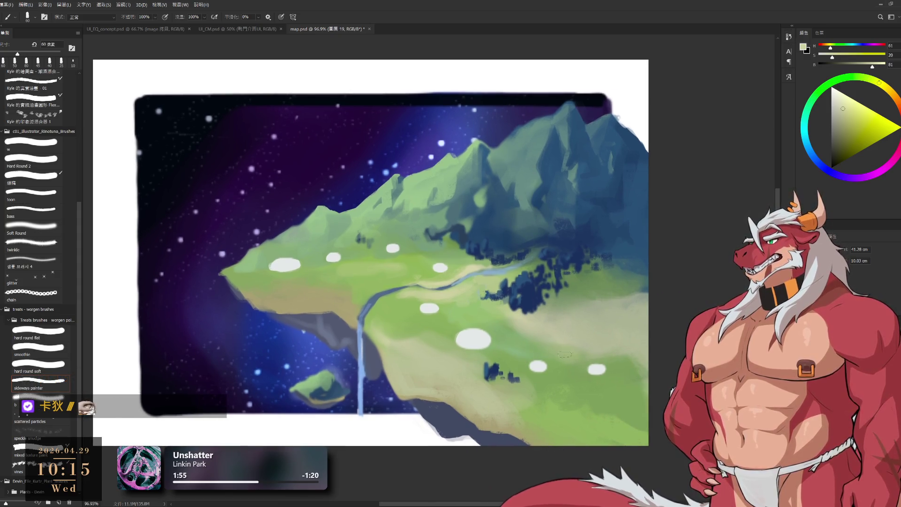
Blend the lower-right meadow with sampled light greens using a 90–100 px brush.
{"action": "left_click", "coordinate": [513, 346], "text": "alt"}
{"action": "key", "text": "bracketright"}
{"action": "key", "text": "bracketright"}
{"action": "key", "text": "bracketright"}
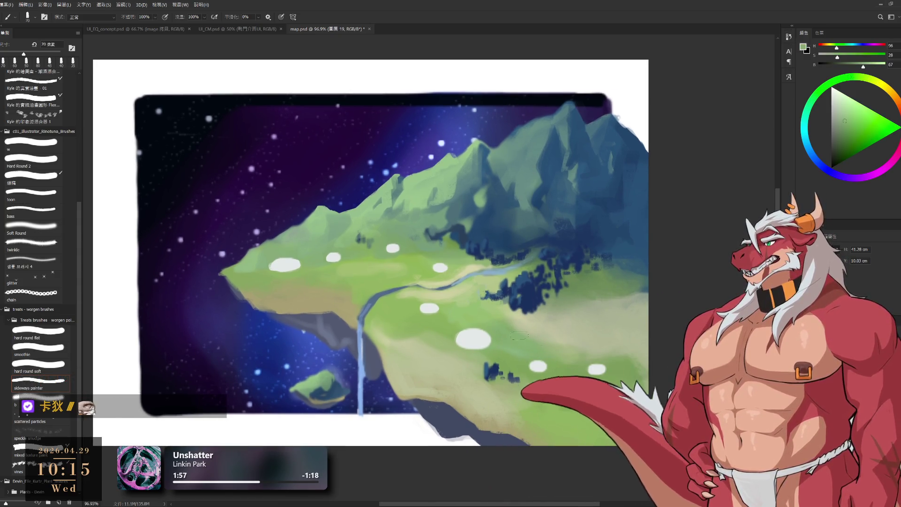
{"action": "left_click_drag", "start_coordinate": [574, 351], "coordinate": [561, 354]}
{"action": "left_click", "coordinate": [596, 356], "text": "alt"}
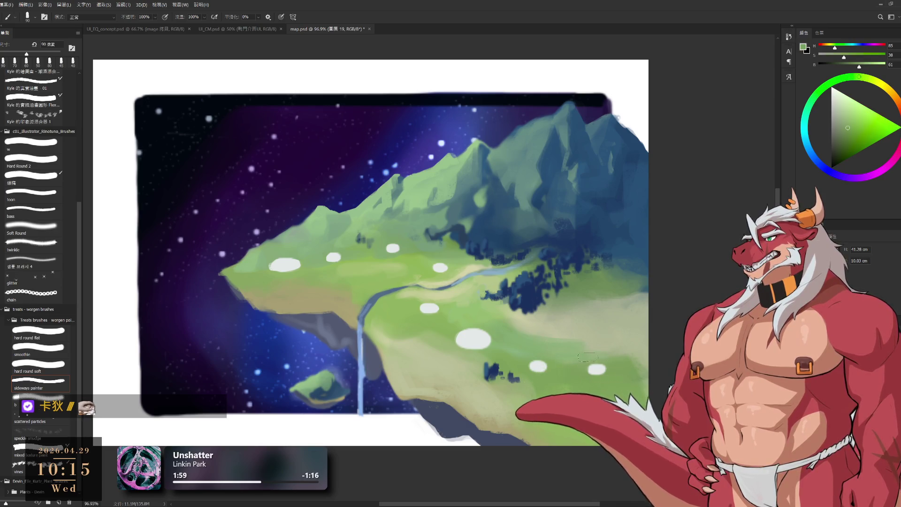
{"action": "key", "text": "bracketright"}
{"action": "left_click", "coordinate": [588, 350], "text": "alt"}
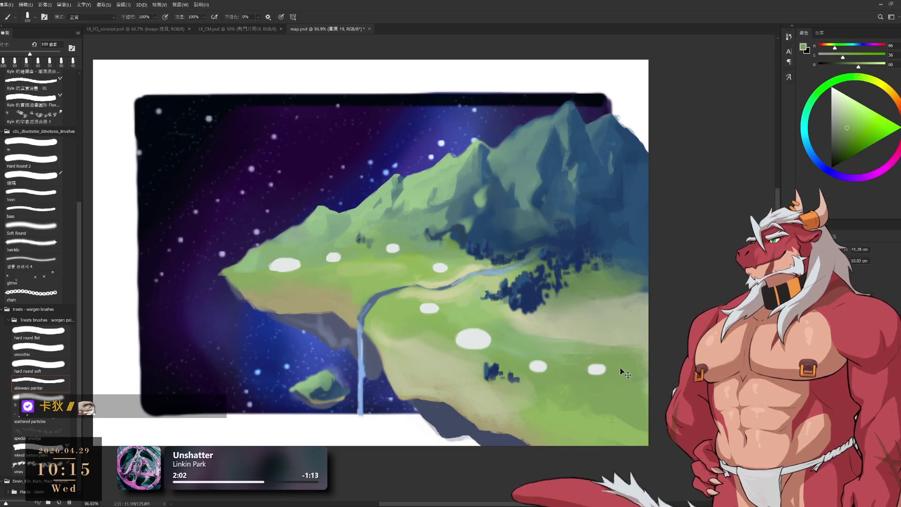
{"action": "left_click", "coordinate": [594, 332], "text": "alt"}
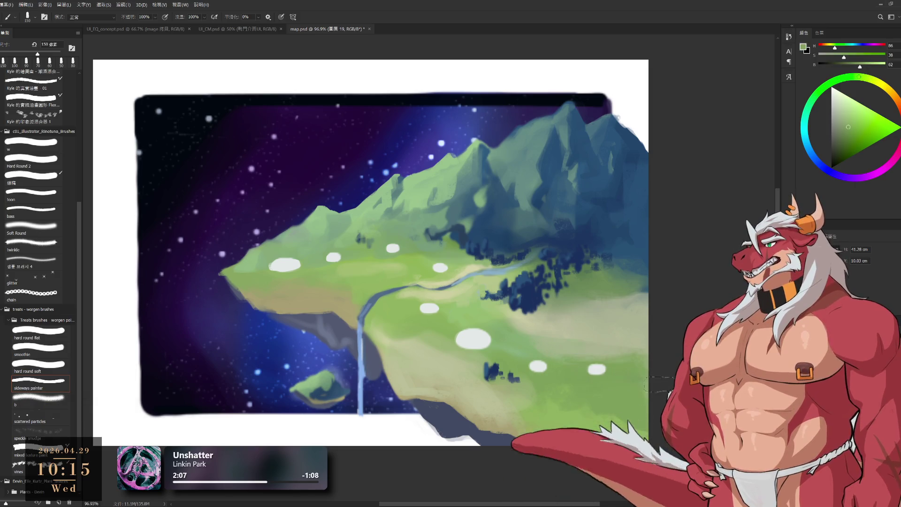
{"action": "left_click", "coordinate": [582, 425], "text": "alt"}
{"action": "left_click", "coordinate": [584, 422], "text": "alt"}
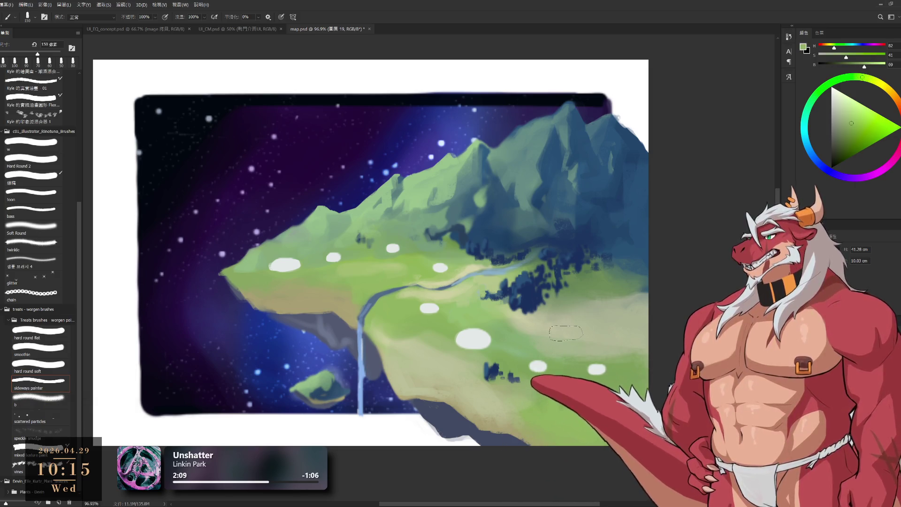
{"action": "scroll", "coordinate": [521, 324], "scroll_direction": "down", "scroll_amount": 5}
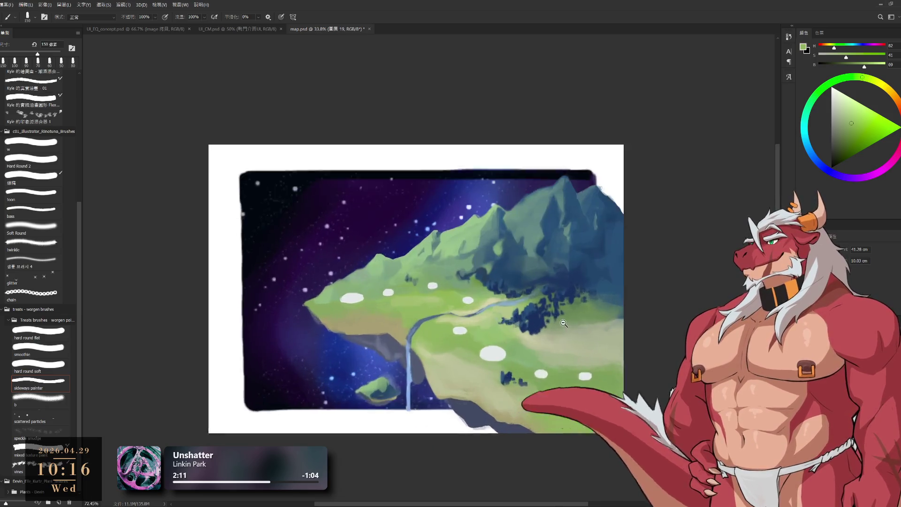
Shade the trees and mountain base with sampled dark blues and blue-greys.
{"action": "scroll", "coordinate": [520, 323], "scroll_direction": "up", "scroll_amount": 5}
{"action": "left_click", "coordinate": [509, 280], "text": "alt"}
{"action": "key", "text": "bracketleft"}
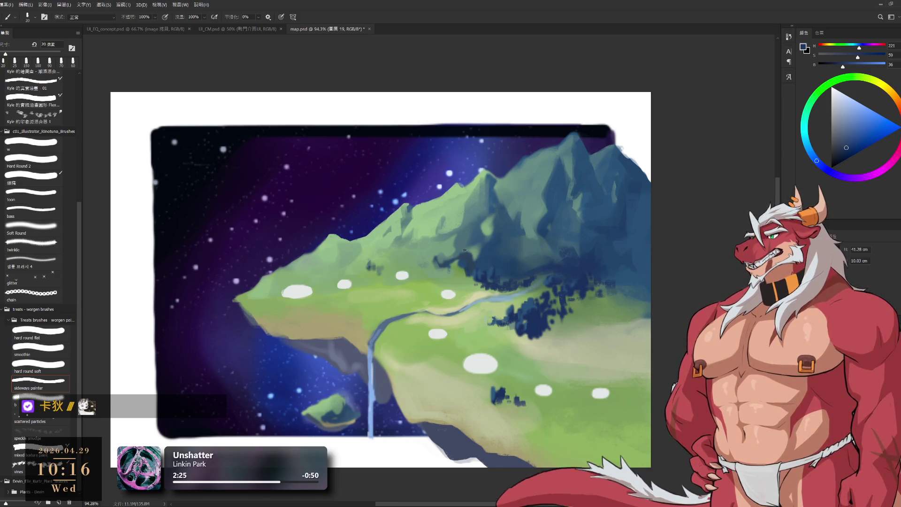
{"action": "left_click", "coordinate": [465, 249], "text": "alt"}
{"action": "key", "text": "bracketright"}
{"action": "key", "text": "bracketright"}
{"action": "key", "text": "bracketright"}
{"action": "key", "text": "bracketright"}
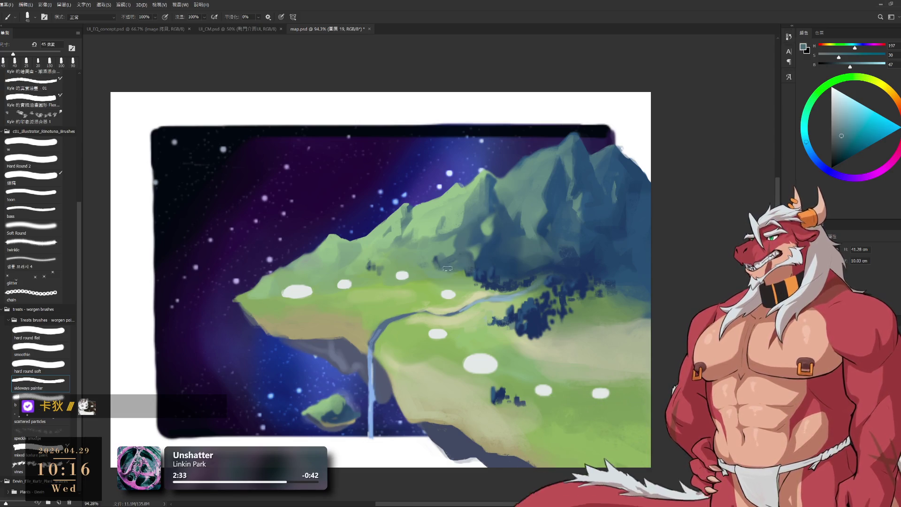
{"action": "key", "text": "bracketright"}
{"action": "left_click", "coordinate": [482, 258], "text": "alt"}
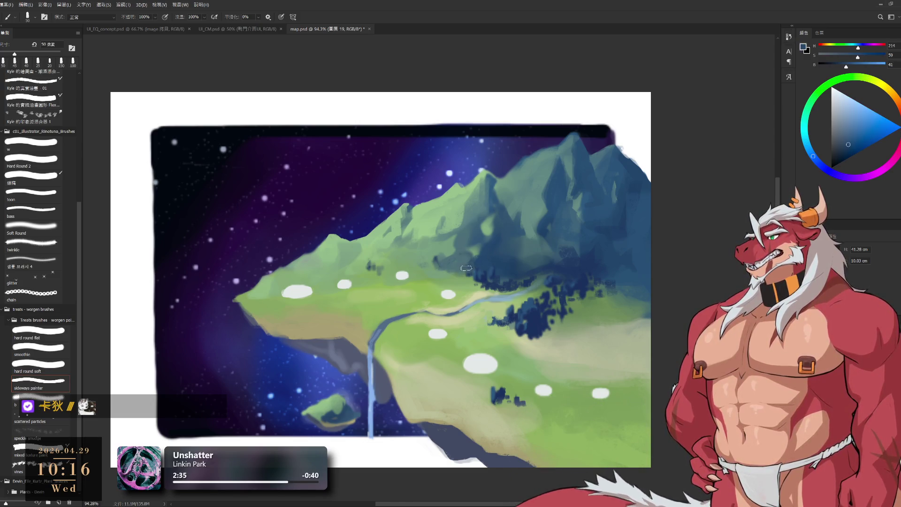
{"action": "left_click", "coordinate": [464, 249], "text": "alt"}
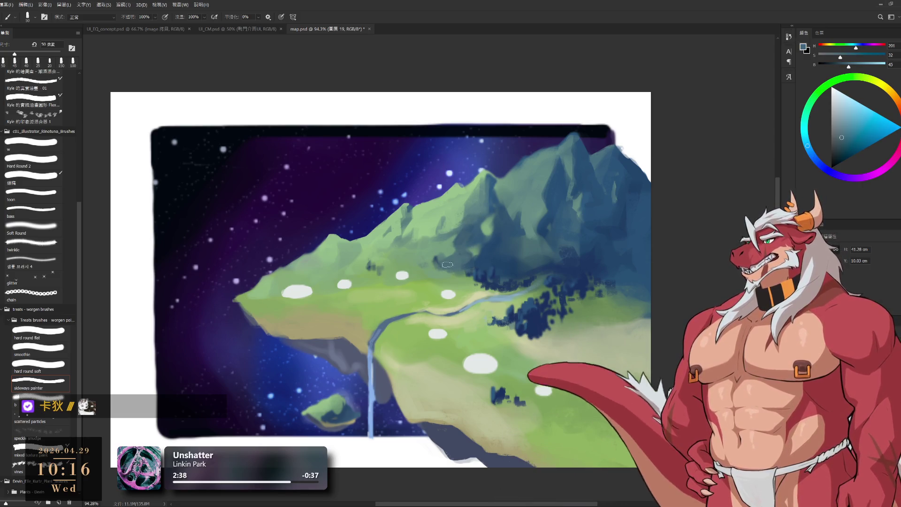
{"action": "left_click", "coordinate": [425, 264], "text": "alt"}
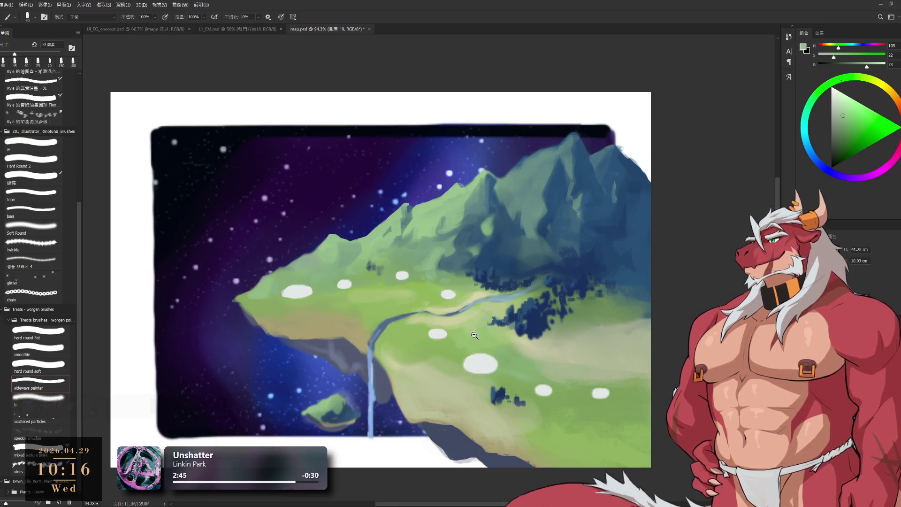
Zoom out to the whole map and sample white from a marker dot.
{"action": "left_click_drag", "start_coordinate": [498, 358], "coordinate": [454, 350]}
{"action": "left_click_drag", "start_coordinate": [458, 296], "coordinate": [452, 296]}
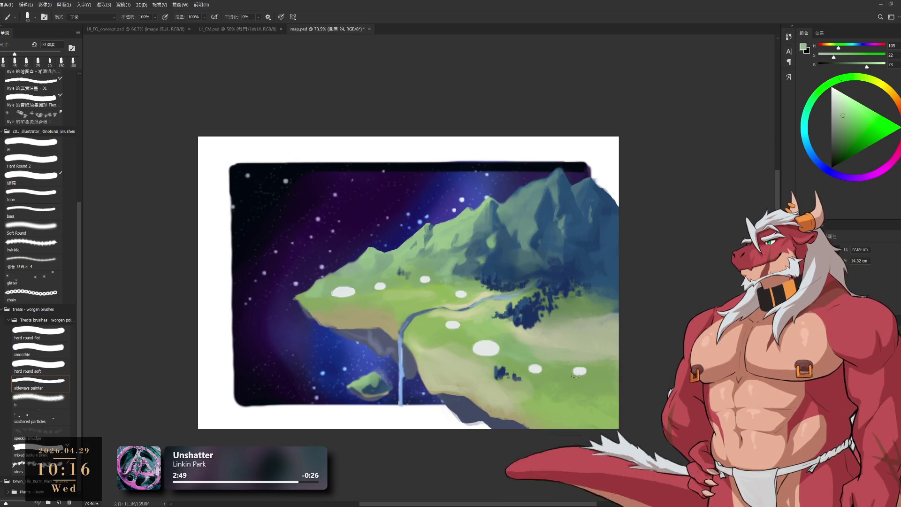
{"action": "left_click", "coordinate": [580, 371], "text": "alt"}
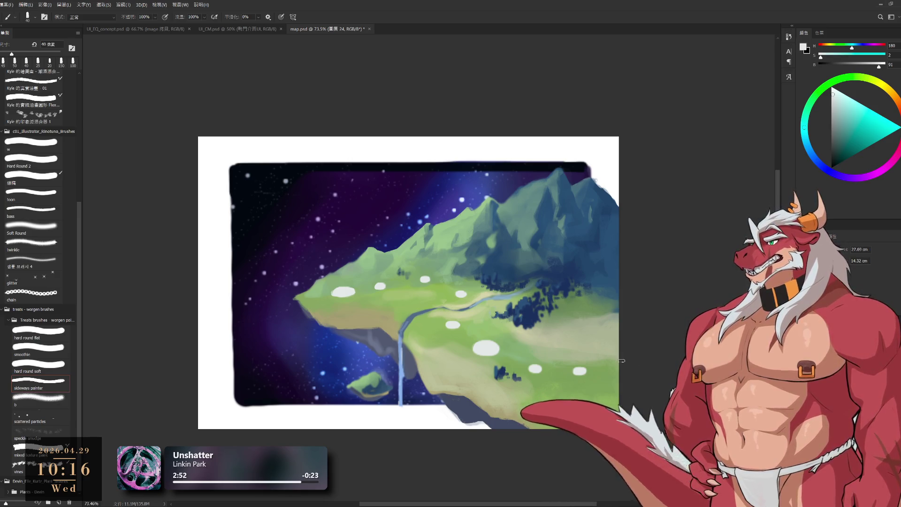
Dab one white dot on the meadow at the island's right edge.
{"action": "left_click", "coordinate": [618, 359]}
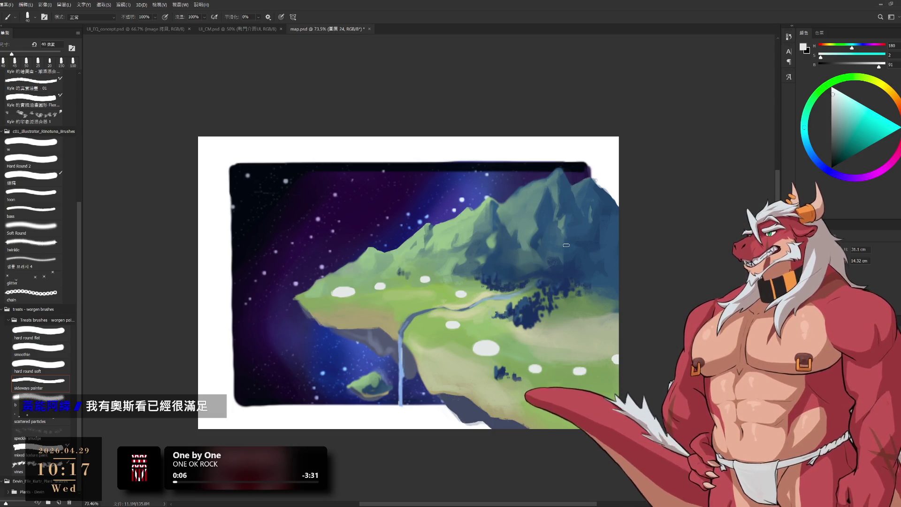
Delete the star dots from the sky, leaving the plain purple-blue sky layer.
{"action": "mouse_move", "coordinate": [417, 188]}
{"action": "left_mouse_down"}
{"action": "mouse_move", "coordinate": [495, 319]}
{"action": "mouse_move", "coordinate": [516, 281]}
{"action": "left_mouse_up"}
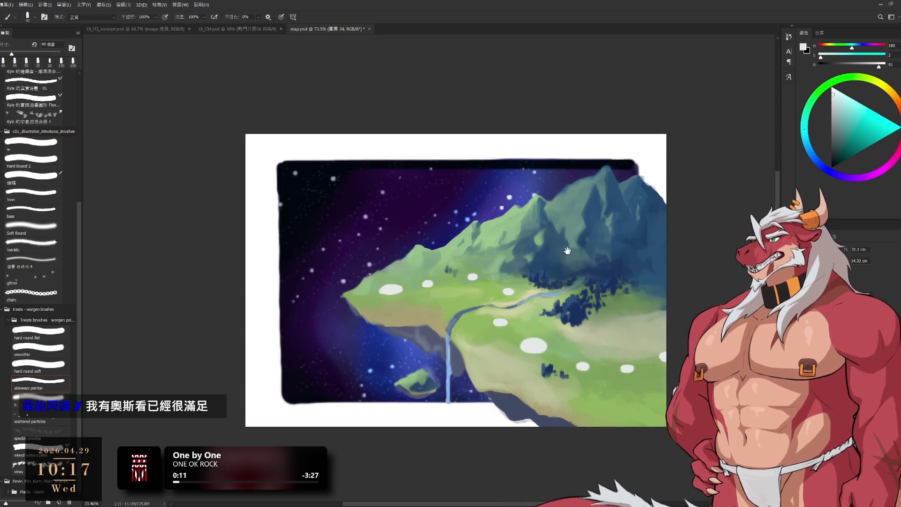
{"action": "scroll", "coordinate": [547, 182], "scroll_direction": "up", "scroll_amount": 2}
{"action": "left_click", "coordinate": [570, 176], "text": "ctrl"}
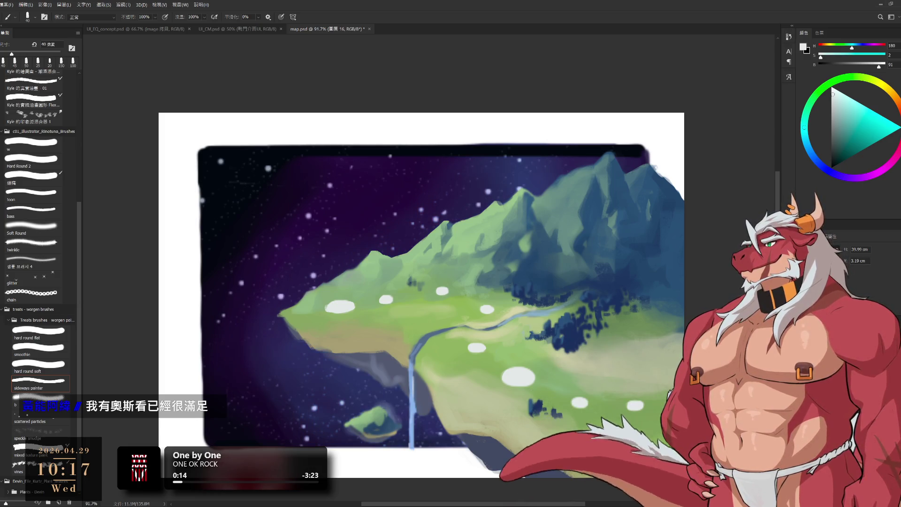
{"action": "key", "text": "Delete"}
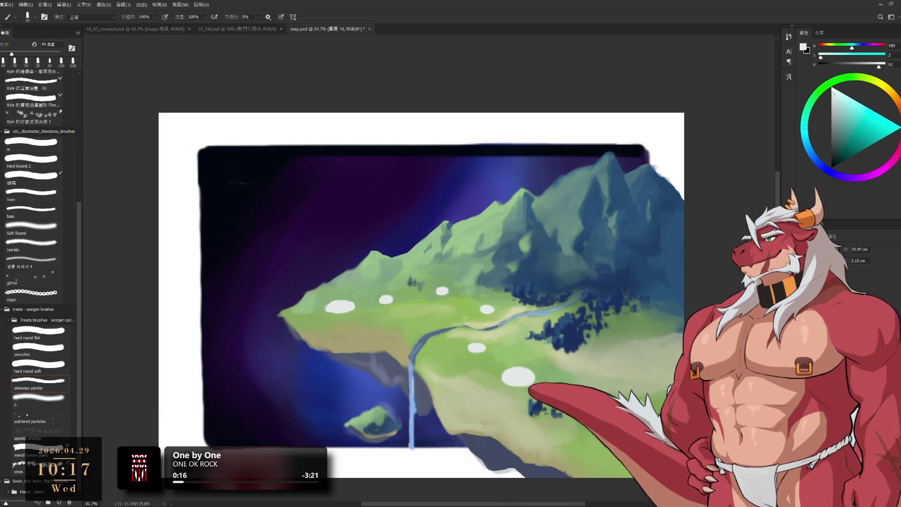
{"action": "key", "text": "Delete"}
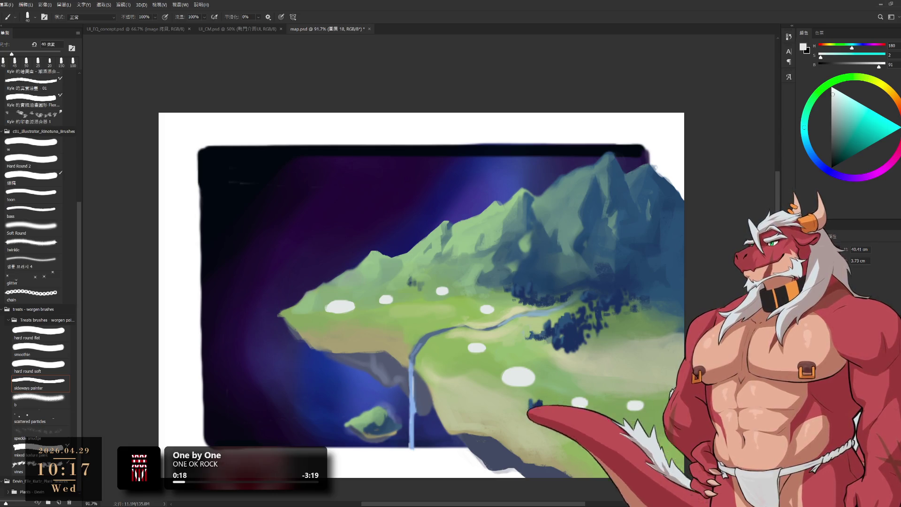
{"action": "scroll", "coordinate": [562, 263], "scroll_direction": "down", "scroll_amount": 2}
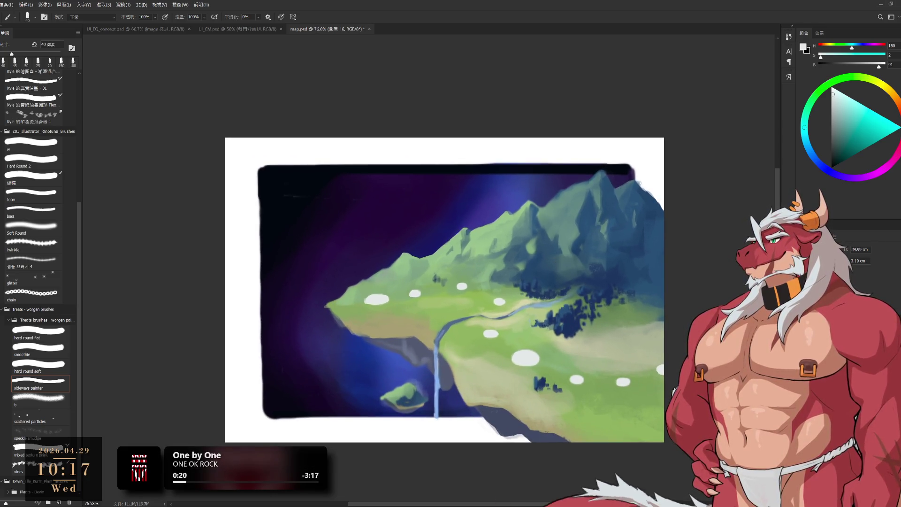
{"action": "key", "text": "ctrl+z"}
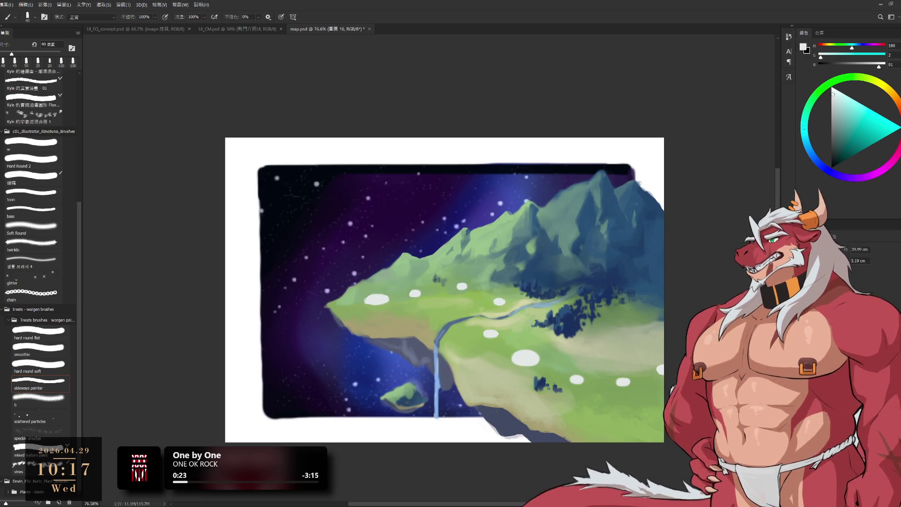
{"action": "key", "text": "ctrl+shift+z"}
Sample a dark purple from the sky and start Free Transform on the sky layer.
{"action": "left_click", "coordinate": [408, 179], "text": "alt"}
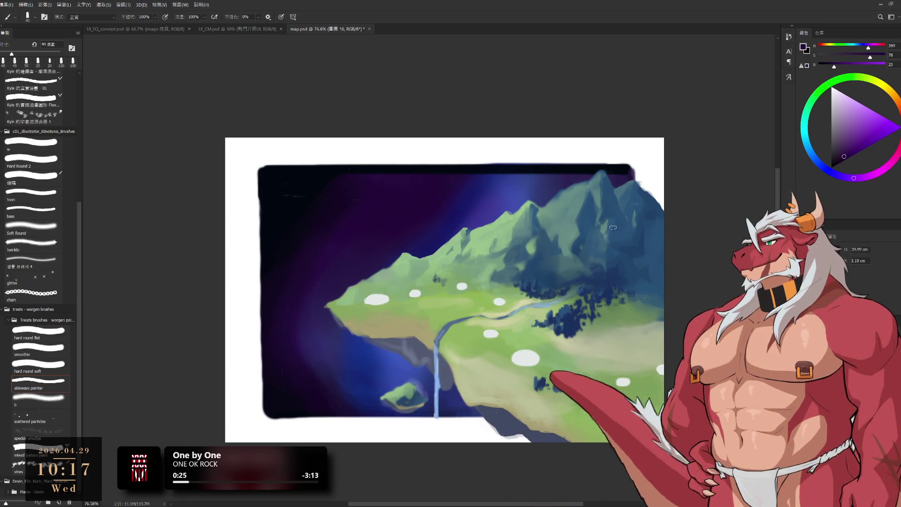
{"action": "key", "text": "ctrl+t"}
{"action": "scroll", "coordinate": [482, 232], "scroll_direction": "down", "scroll_amount": 2}
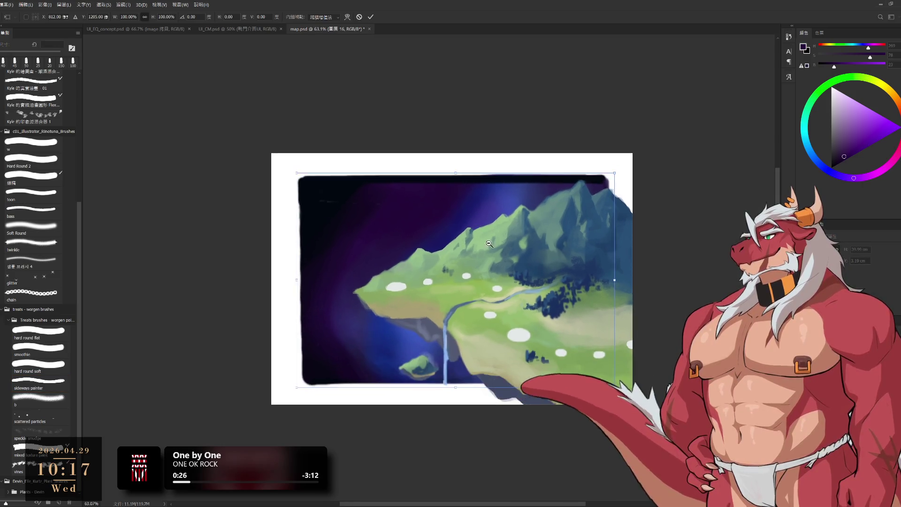
Scale the sky layer to about 123% so it covers the white margins, then commit.
{"action": "mouse_move", "coordinate": [487, 257]}
{"action": "left_mouse_down"}
{"action": "mouse_move", "coordinate": [614, 391]}
{"action": "mouse_move", "coordinate": [648, 410]}
{"action": "left_mouse_up"}
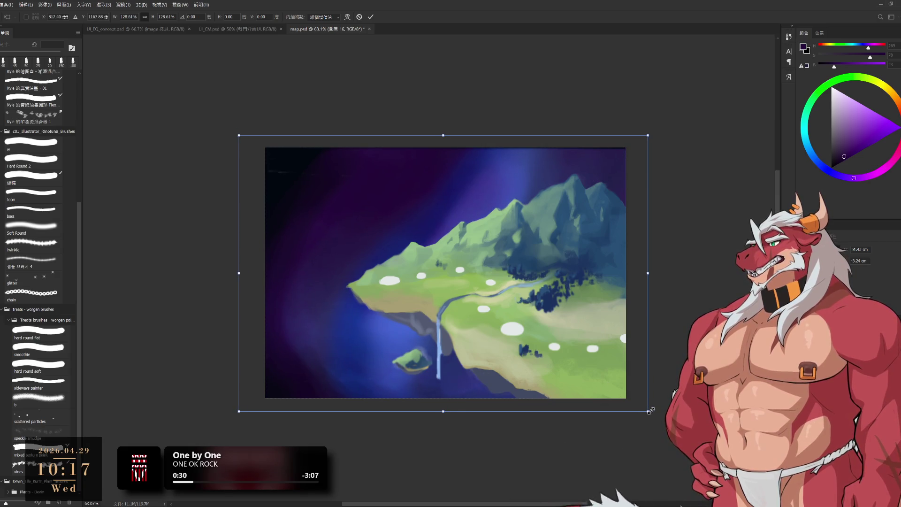
{"action": "left_click_drag", "start_coordinate": [647, 408], "coordinate": [639, 402]}
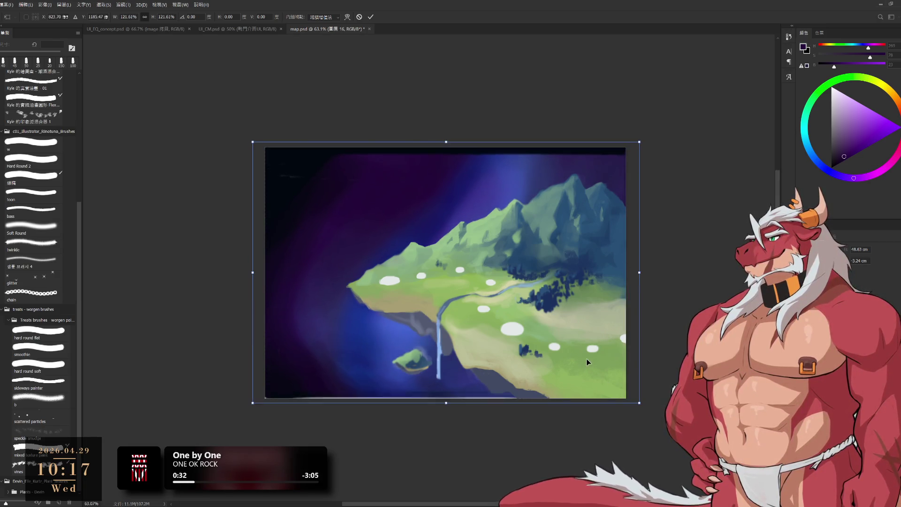
{"action": "key", "text": "Return"}
{"action": "scroll", "coordinate": [473, 198], "scroll_direction": "up", "scroll_amount": 1}
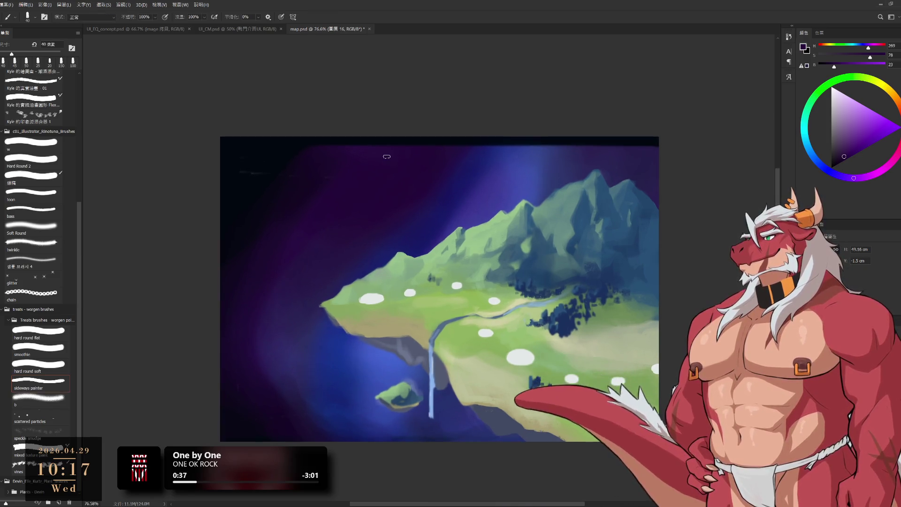
Repaint the upper sky with deep and lighter blues sampled from it, adjusting brush size.
{"action": "key", "text": "bracketright"}
{"action": "left_click", "coordinate": [450, 151], "text": "alt"}
{"action": "key", "text": "bracketright"}
{"action": "key", "text": "bracketright"}
{"action": "key", "text": "bracketright"}
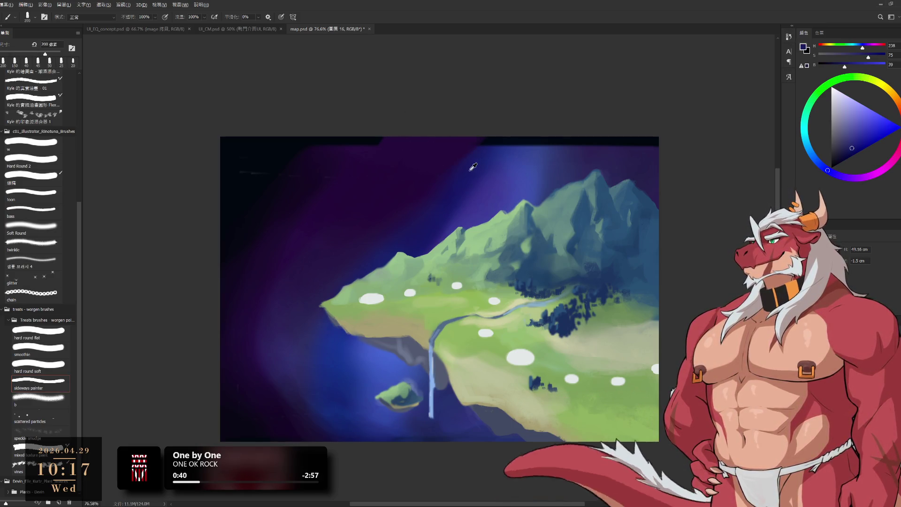
{"action": "key", "text": "bracketright"}
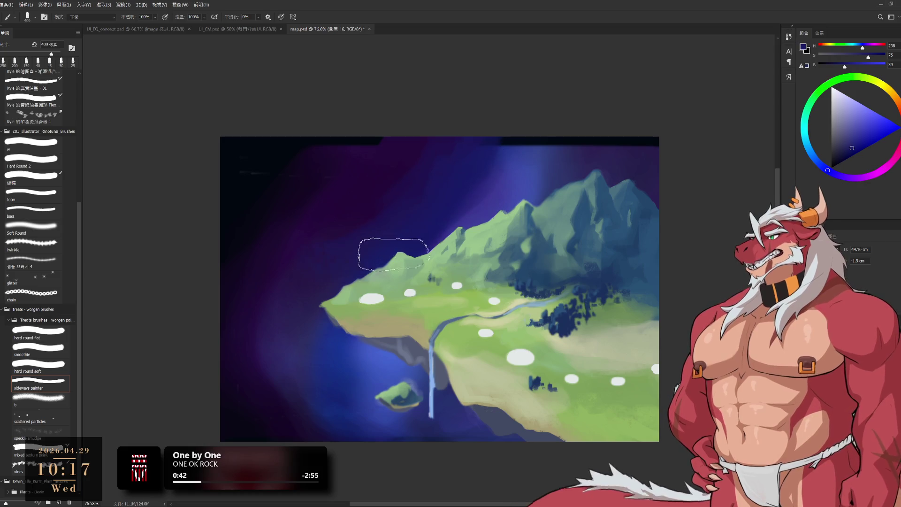
{"action": "left_click", "coordinate": [529, 169], "text": "alt"}
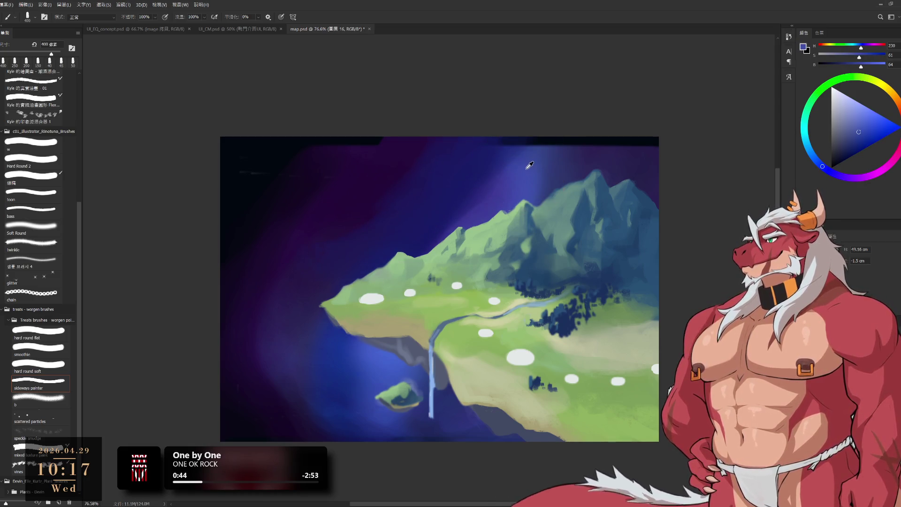
{"action": "key", "text": "bracketleft"}
{"action": "key", "text": "bracketleft"}
{"action": "key", "text": "bracketleft"}
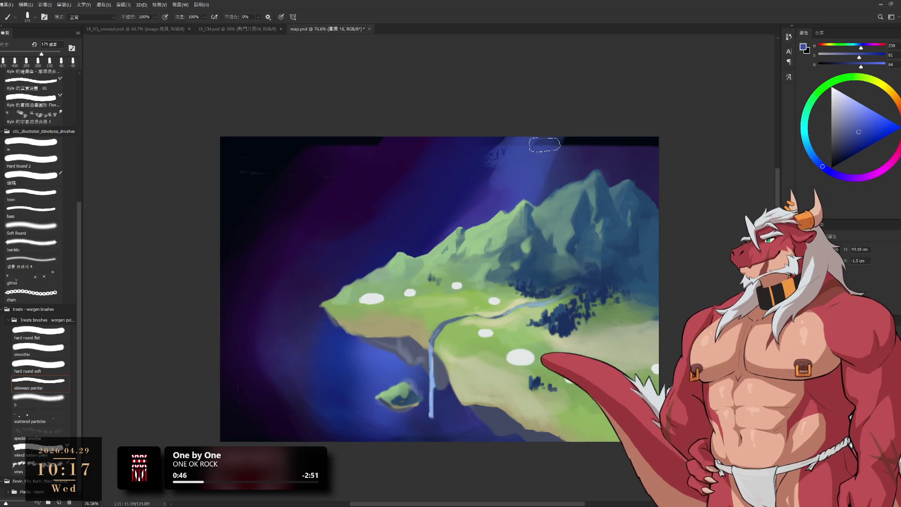
{"action": "left_click", "coordinate": [505, 149], "text": "alt"}
{"action": "key", "text": "bracketright"}
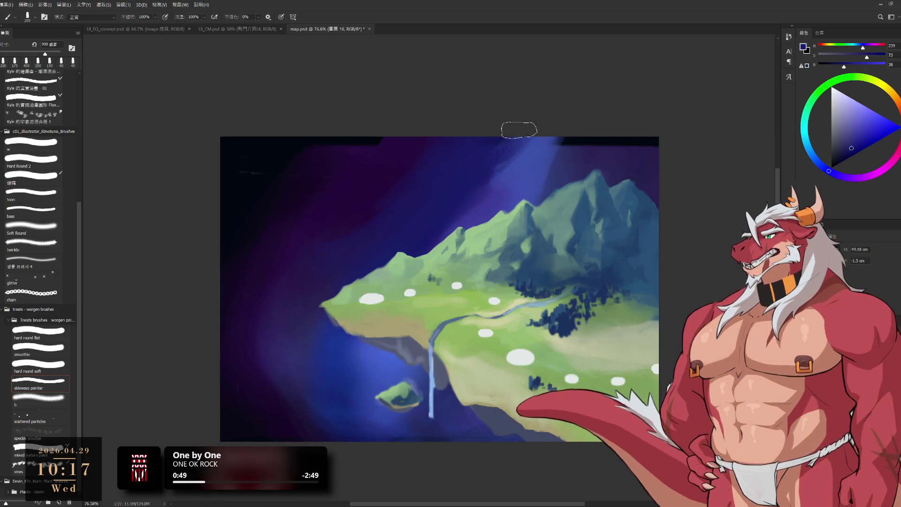
Paint sampled dark purples and blues over the top edge strip and sky corners.
{"action": "left_click", "coordinate": [412, 150], "text": "alt"}
{"action": "key", "text": "bracketright"}
{"action": "key", "text": "bracketright"}
{"action": "key", "text": "bracketright"}
{"action": "key", "text": "bracketright"}
{"action": "left_click", "coordinate": [321, 214], "text": "alt"}
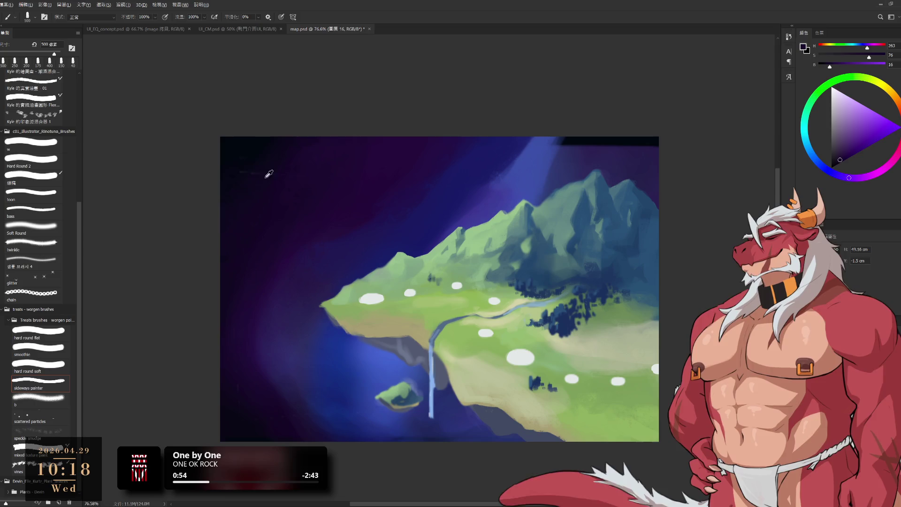
{"action": "key", "text": "bracketleft"}
{"action": "key", "text": "bracketleft"}
{"action": "key", "text": "bracketleft"}
{"action": "left_click", "coordinate": [544, 157], "text": "alt"}
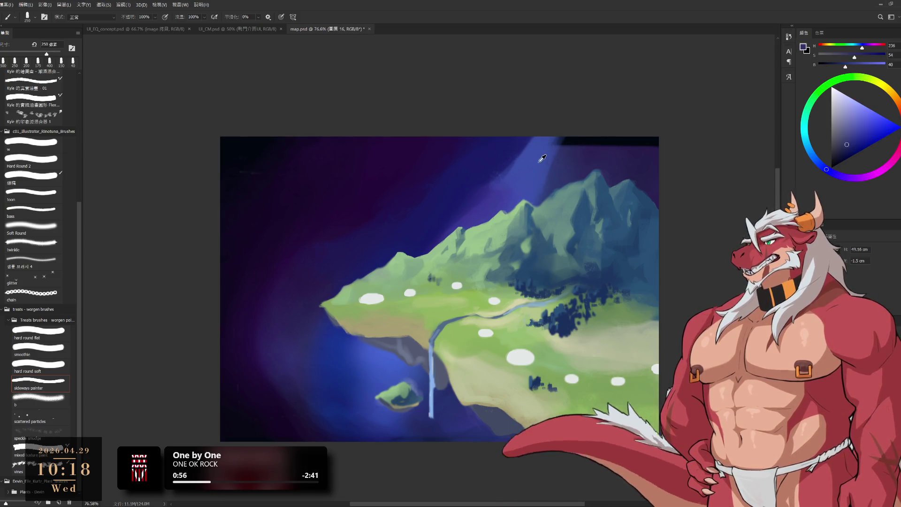
{"action": "left_click", "coordinate": [577, 144], "text": "alt"}
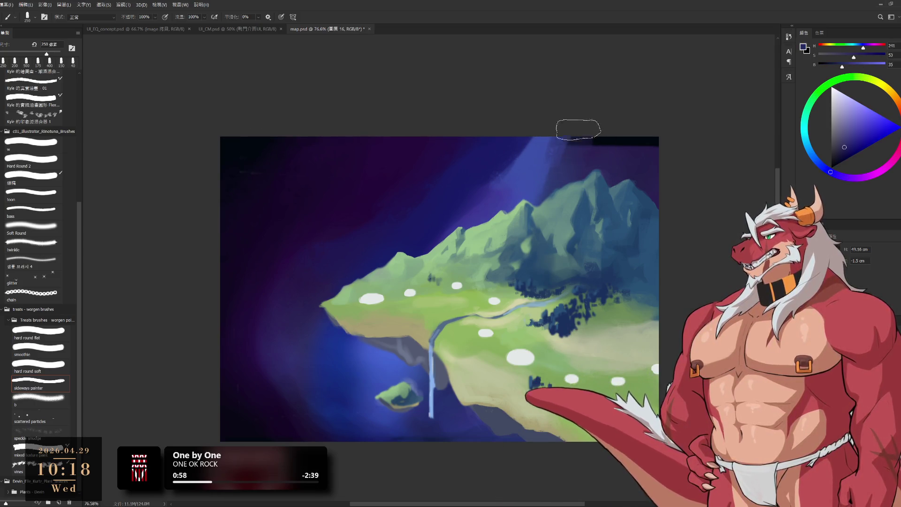
{"action": "left_click", "coordinate": [646, 149], "text": "alt"}
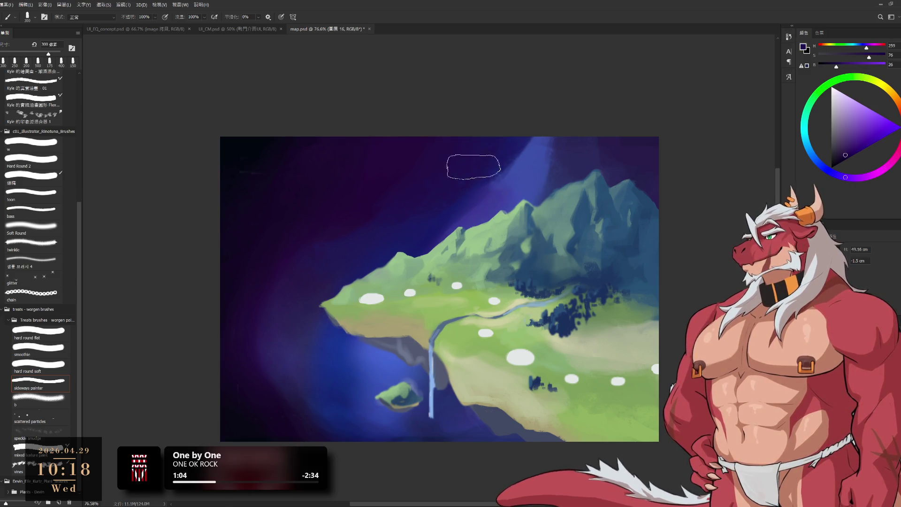
{"action": "left_click", "coordinate": [351, 209], "text": "alt"}
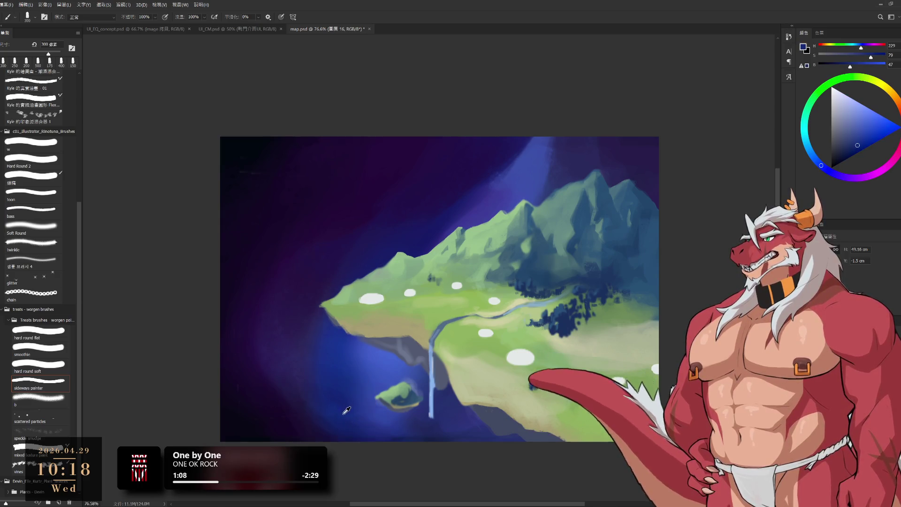
{"action": "left_click", "coordinate": [309, 384], "text": "alt"}
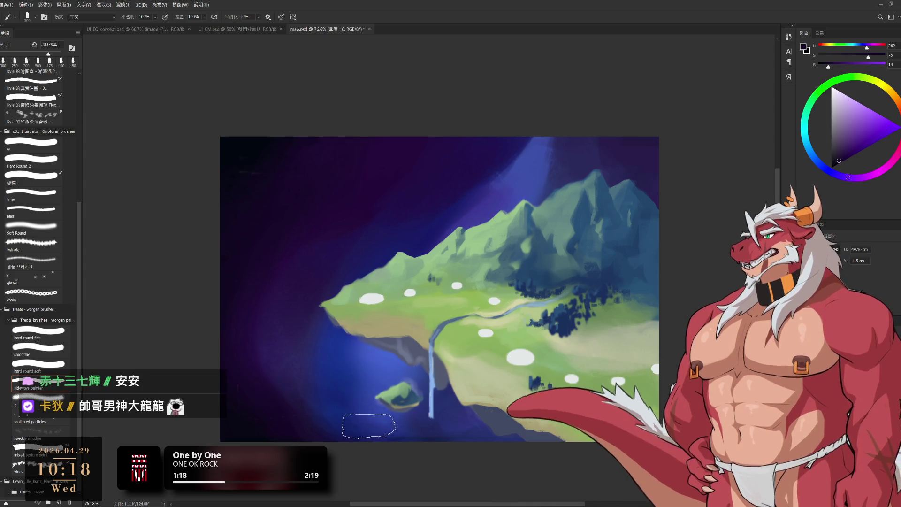
Sample the sea's blues and darken the cliff beside the waterfall.
{"action": "left_click", "coordinate": [331, 386], "text": "alt"}
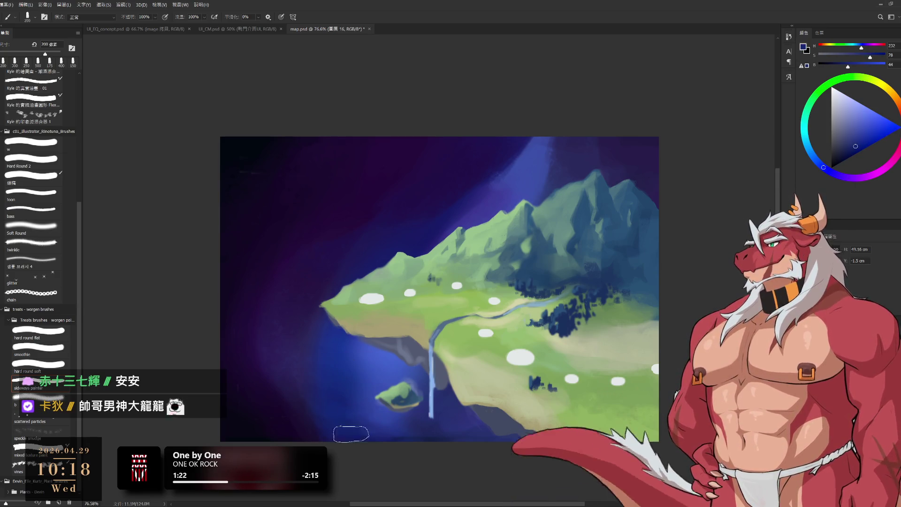
{"action": "left_click", "coordinate": [350, 380], "text": "alt"}
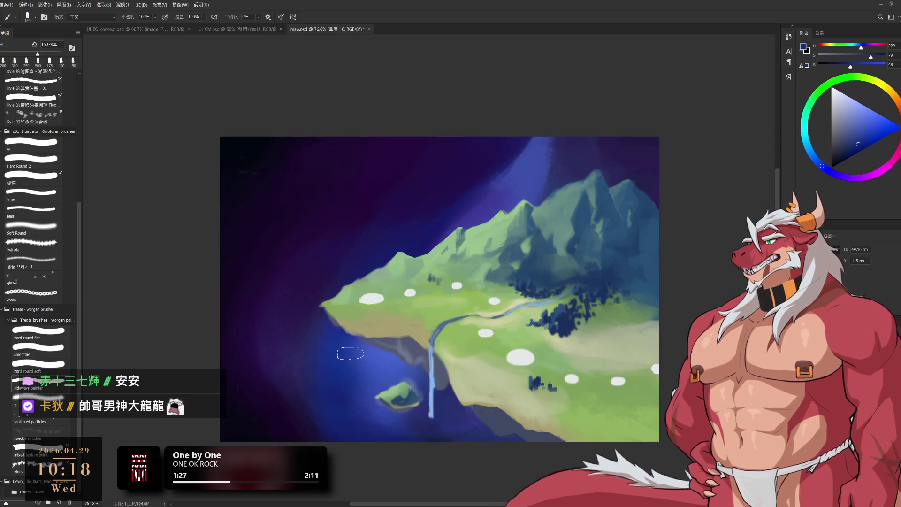
{"action": "key", "text": "bracketright"}
{"action": "key", "text": "bracketright"}
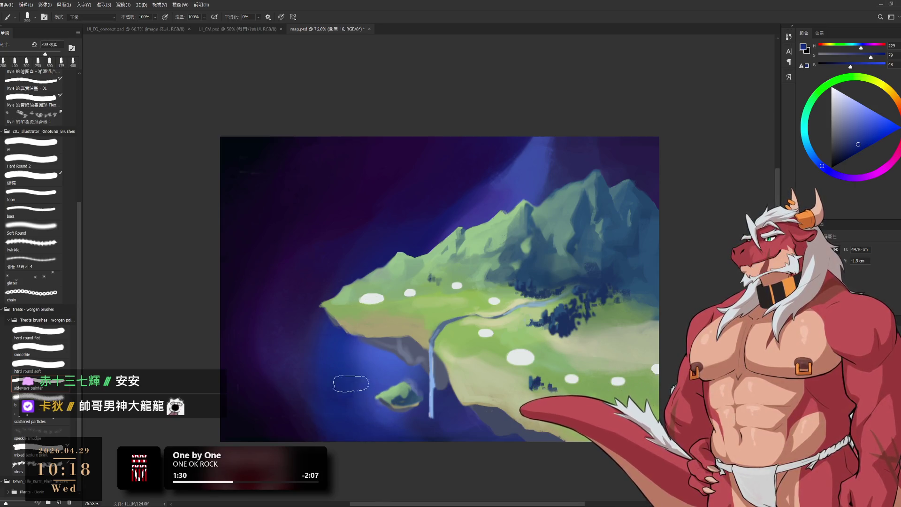
{"action": "left_click", "coordinate": [388, 374], "text": "alt"}
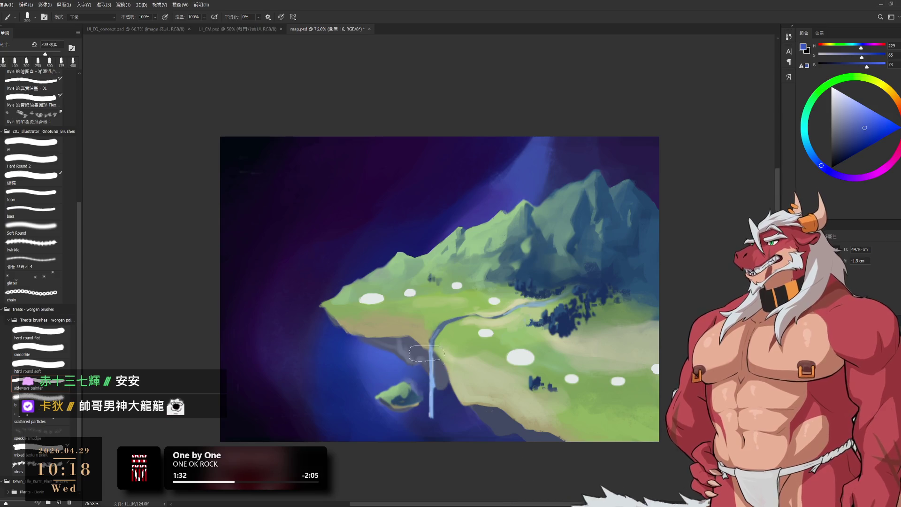
{"action": "left_click_drag", "start_coordinate": [427, 376], "coordinate": [432, 347]}
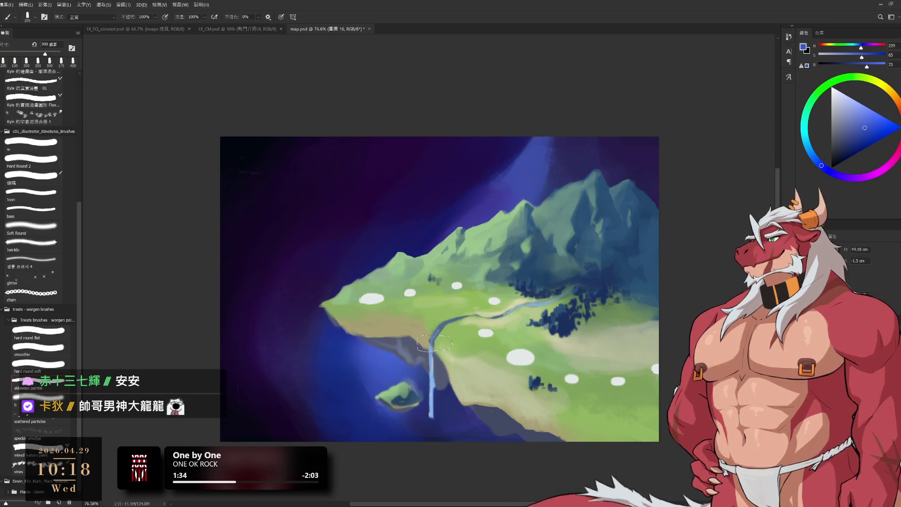
{"action": "left_click", "coordinate": [458, 411], "text": "alt"}
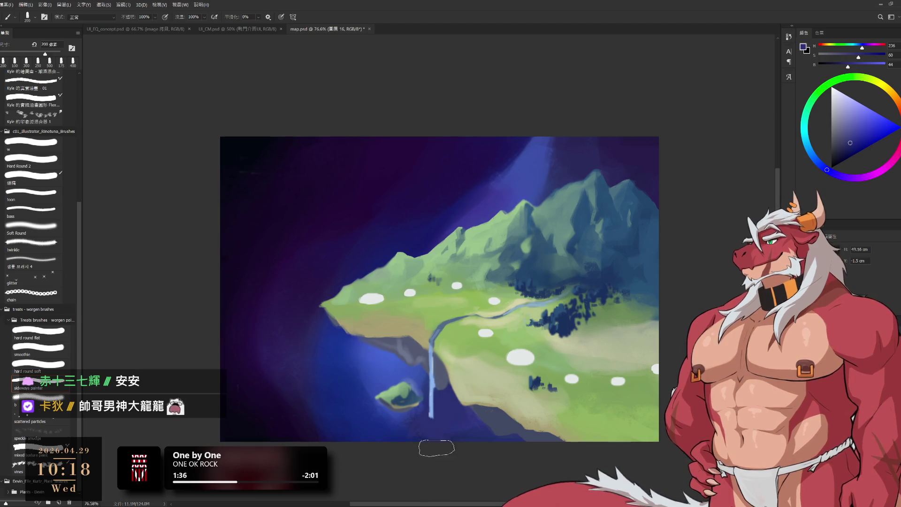
{"action": "left_click", "coordinate": [328, 401], "text": "alt"}
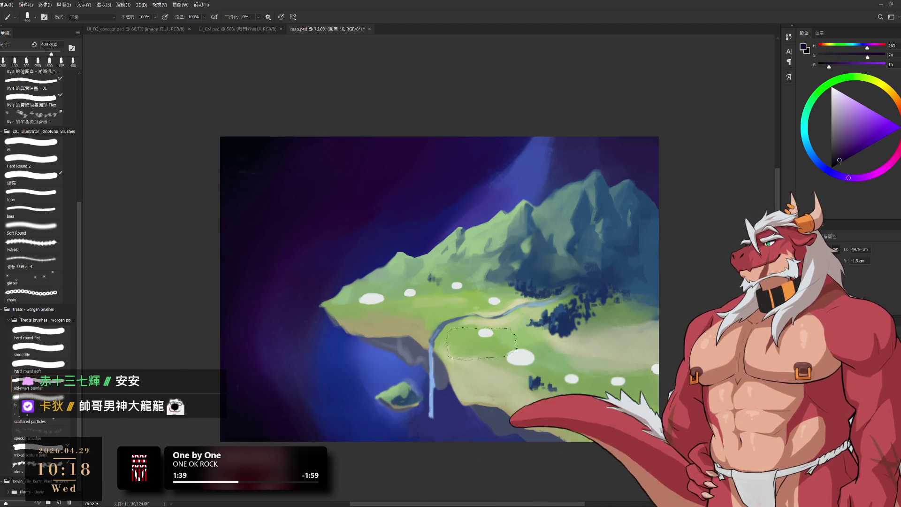
{"action": "key", "text": "bracketright"}
{"action": "key", "text": "bracketright"}
{"action": "key", "text": "bracketright"}
{"action": "key", "text": "bracketleft"}
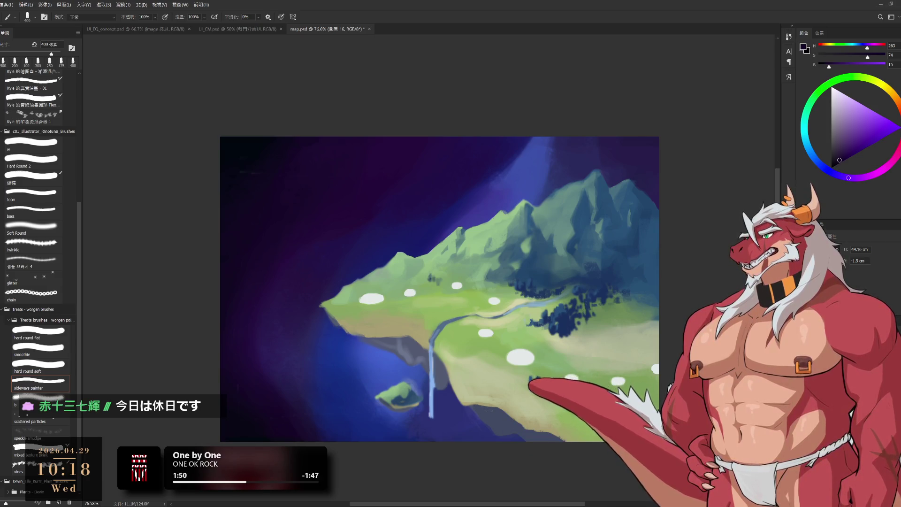
Undo an accidental shift of the painting and clear the leftover selection.
{"action": "left_click_drag", "start_coordinate": [498, 416], "coordinate": [329, 404]}
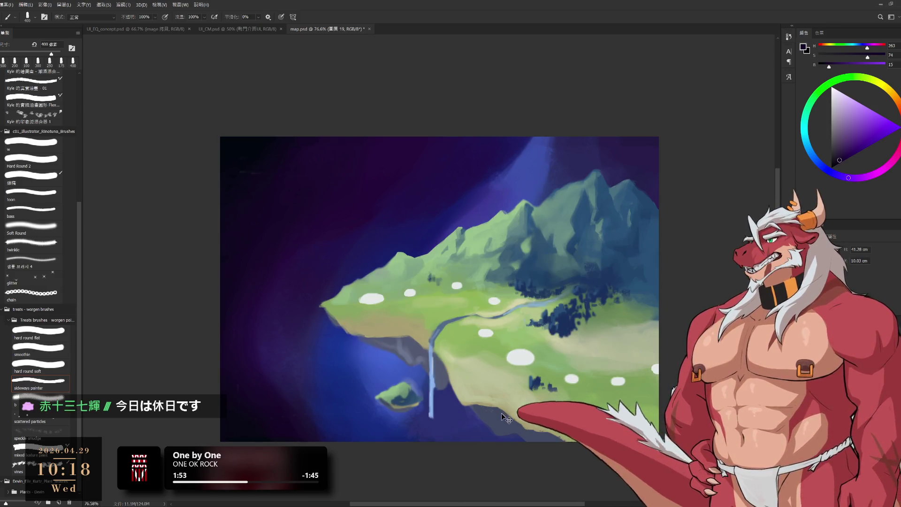
{"action": "key", "text": "ctrl+z"}
{"action": "key", "text": "ctrl+z"}
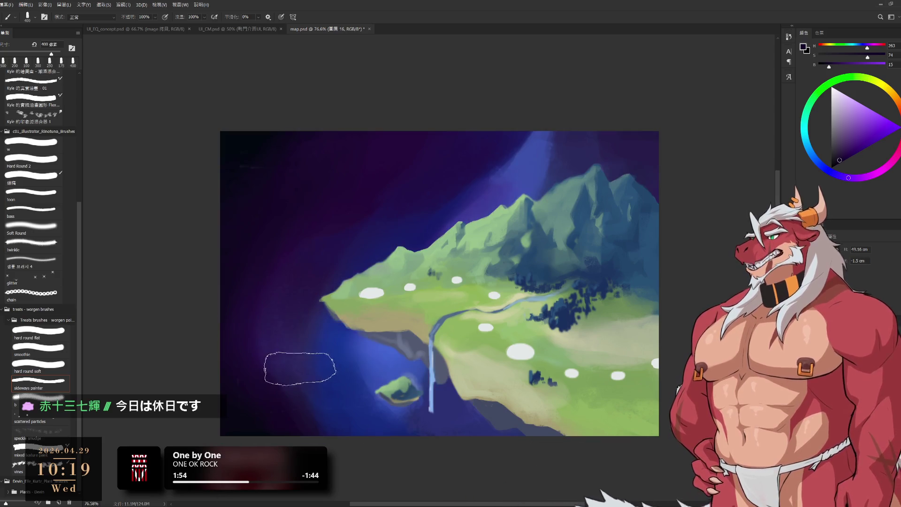
{"action": "key", "text": "ctrl+d"}
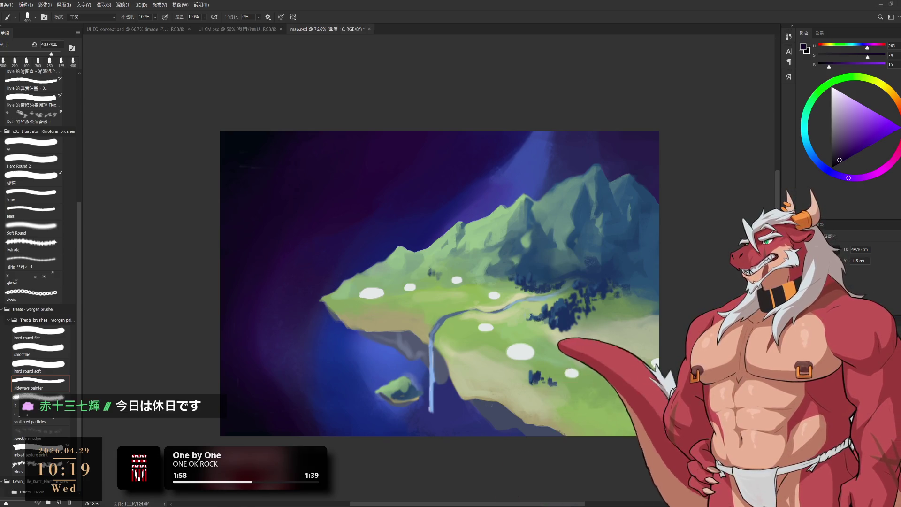
Paint the sky near the top with blues sampled from the light beam.
{"action": "left_click_drag", "start_coordinate": [556, 152], "coordinate": [520, 145]}
{"action": "key", "text": "ctrl+d"}
{"action": "left_click", "coordinate": [541, 154], "text": "alt"}
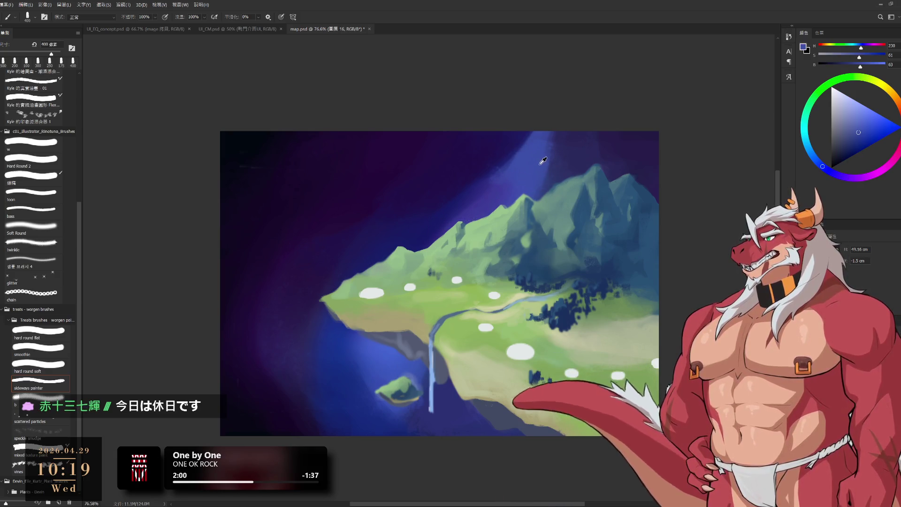
{"action": "left_click", "coordinate": [458, 204], "text": "alt"}
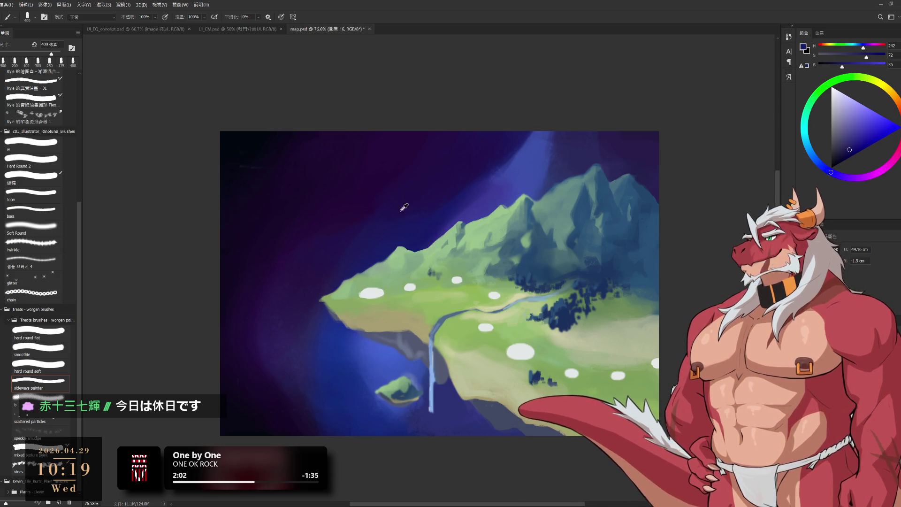
{"action": "key", "text": "bracketleft"}
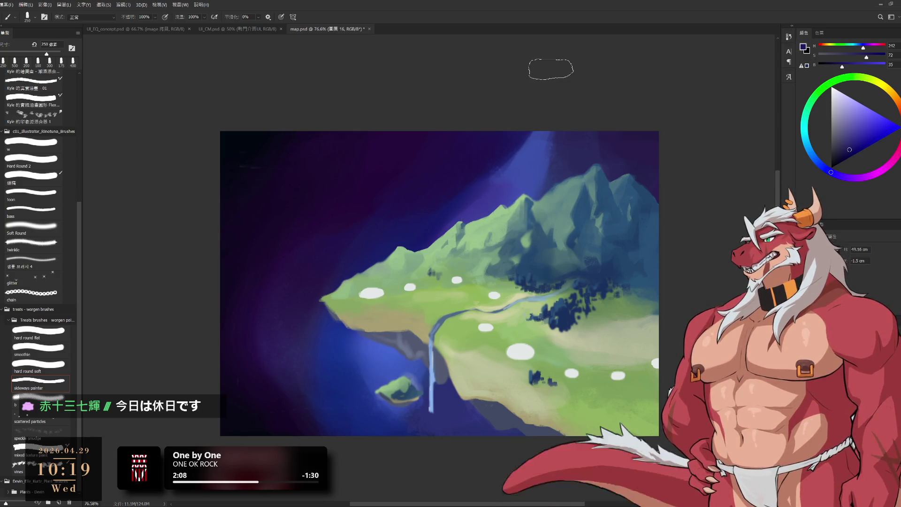
{"action": "left_click", "coordinate": [530, 167], "text": "alt"}
{"action": "key", "text": "bracketright"}
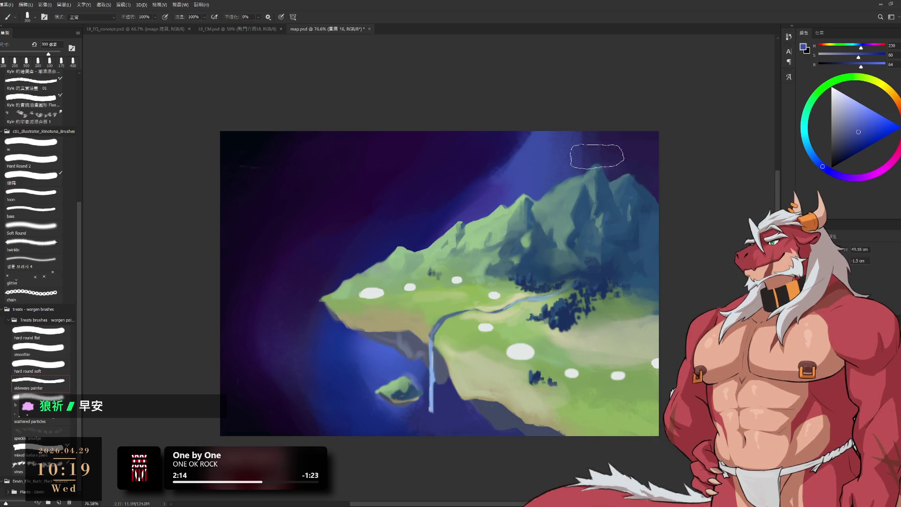
{"action": "left_click", "coordinate": [610, 154], "text": "alt"}
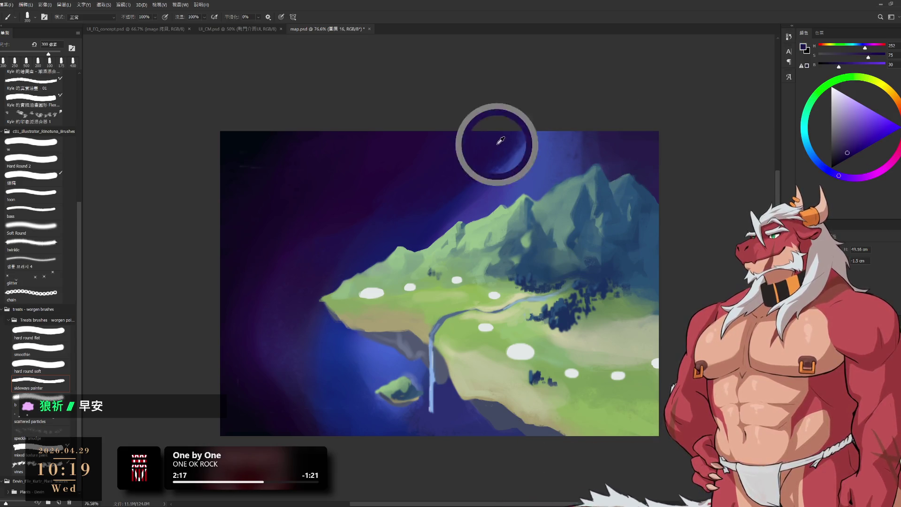
{"action": "left_click", "coordinate": [420, 235], "text": "alt"}
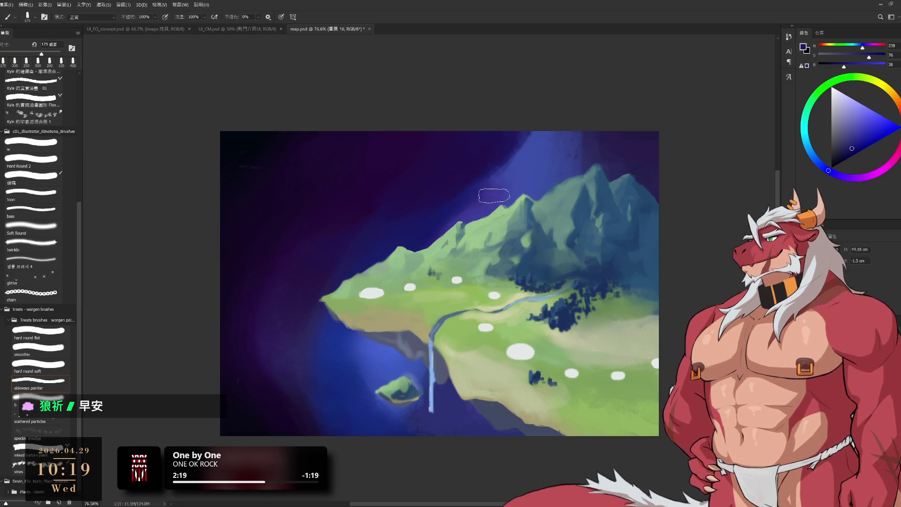
{"action": "left_click", "coordinate": [452, 195], "text": "alt"}
Darken the light beam's edges with dark purple while blending its mid and lighter blues.
{"action": "key", "text": "bracketleft"}
{"action": "key", "text": "bracketleft"}
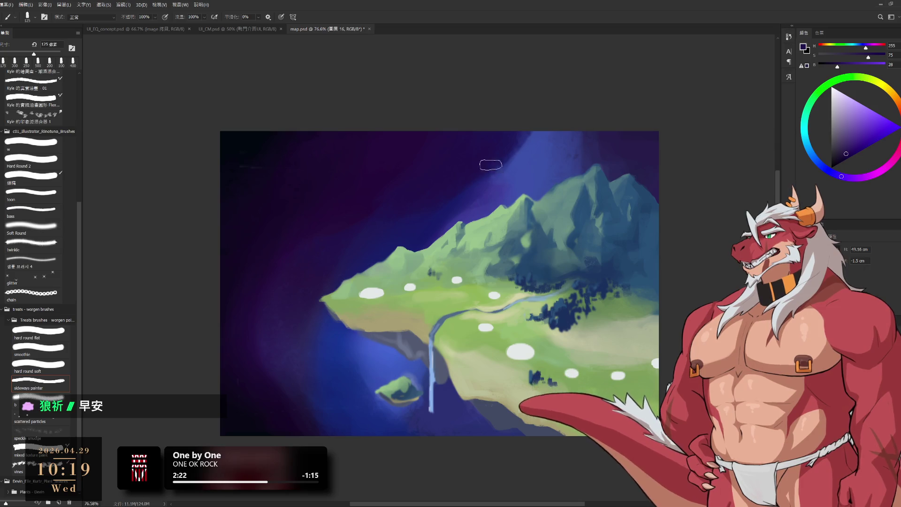
{"action": "left_click", "coordinate": [484, 158], "text": "alt"}
{"action": "key", "text": "bracketright"}
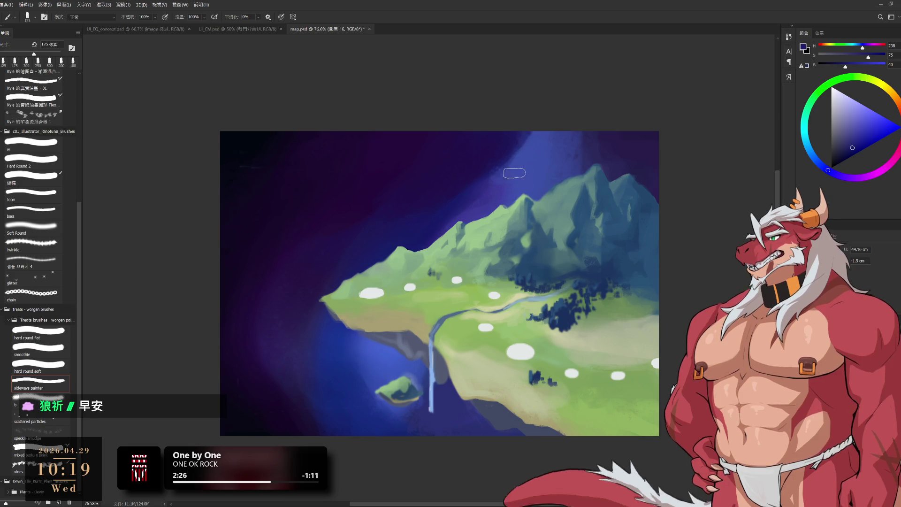
{"action": "key", "text": "bracketleft"}
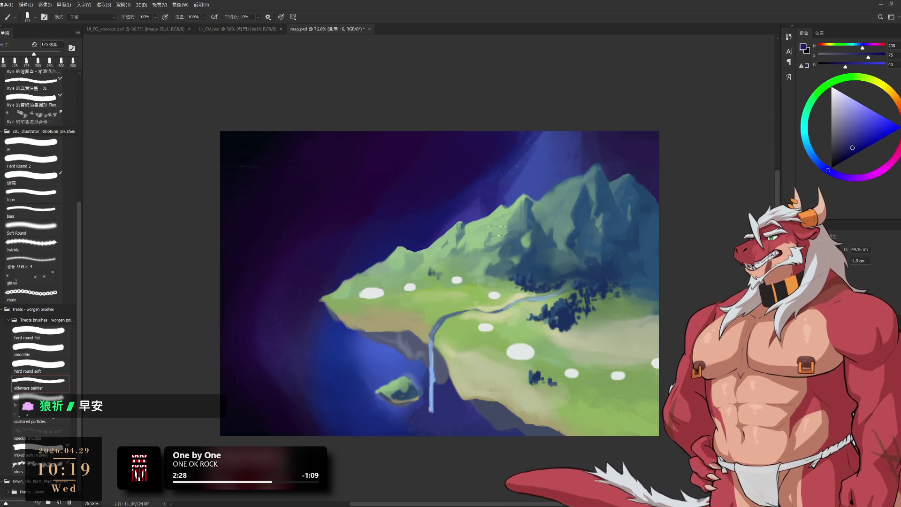
{"action": "key", "text": "bracketright"}
{"action": "key", "text": "bracketright"}
{"action": "left_click", "coordinate": [531, 140], "text": "alt"}
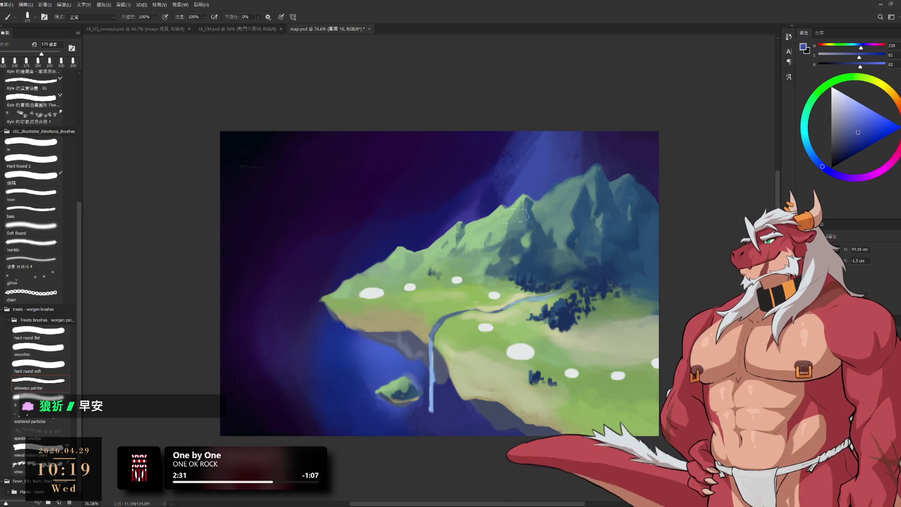
{"action": "left_click", "coordinate": [477, 165], "text": "alt"}
{"action": "left_click_drag", "start_coordinate": [539, 138], "coordinate": [509, 150]}
{"action": "left_click", "coordinate": [543, 181], "text": "alt"}
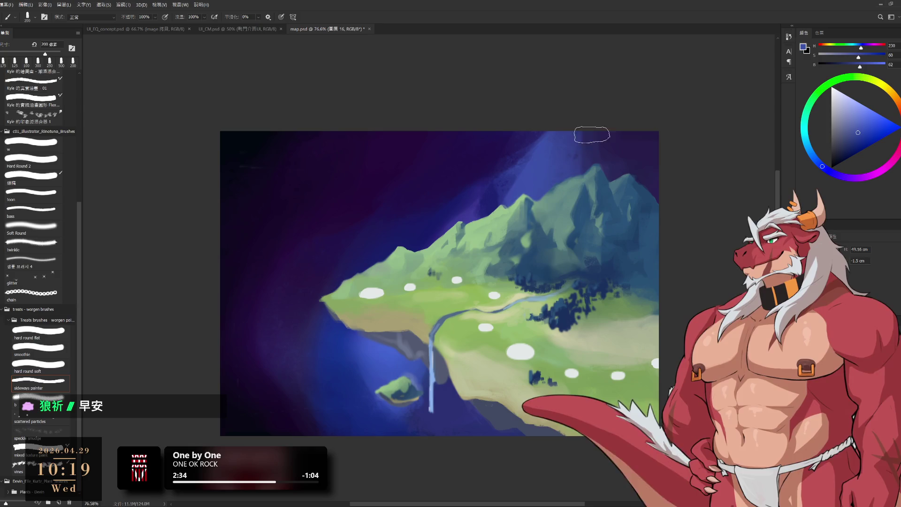
{"action": "left_click", "coordinate": [635, 137], "text": "alt"}
{"action": "key", "text": "bracketright"}
{"action": "left_click", "coordinate": [561, 155], "text": "alt"}
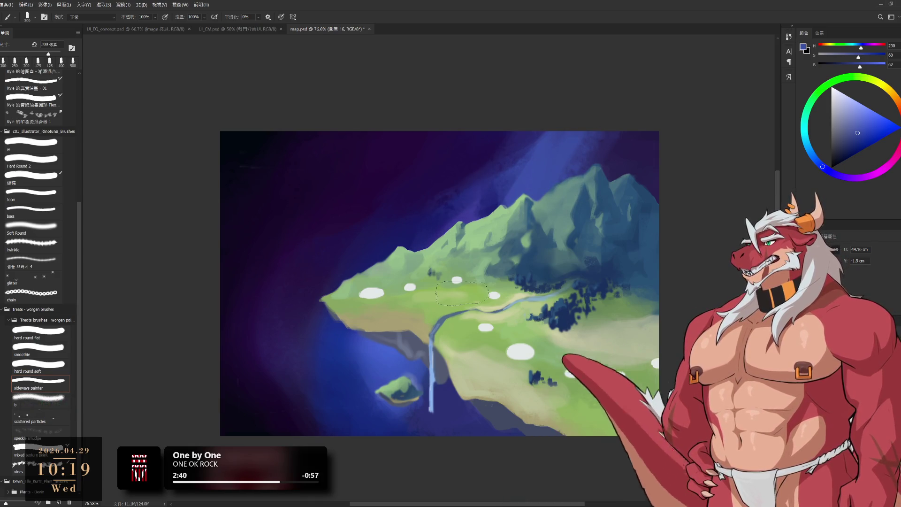
Blend sea blues and the dark purple and navy corners of the sky with a broader brush.
{"action": "left_click", "coordinate": [343, 400], "text": "alt"}
{"action": "left_click_drag", "start_coordinate": [343, 400], "coordinate": [358, 366]}
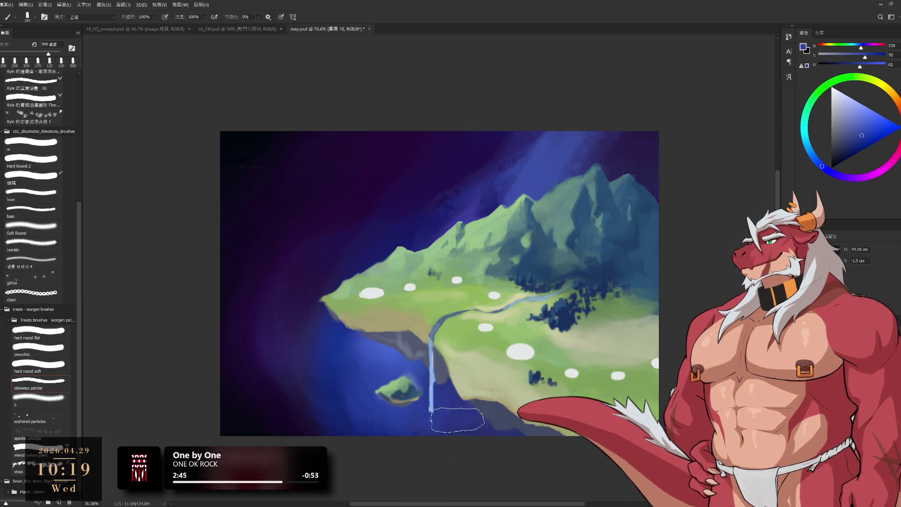
{"action": "left_click", "coordinate": [284, 406], "text": "alt"}
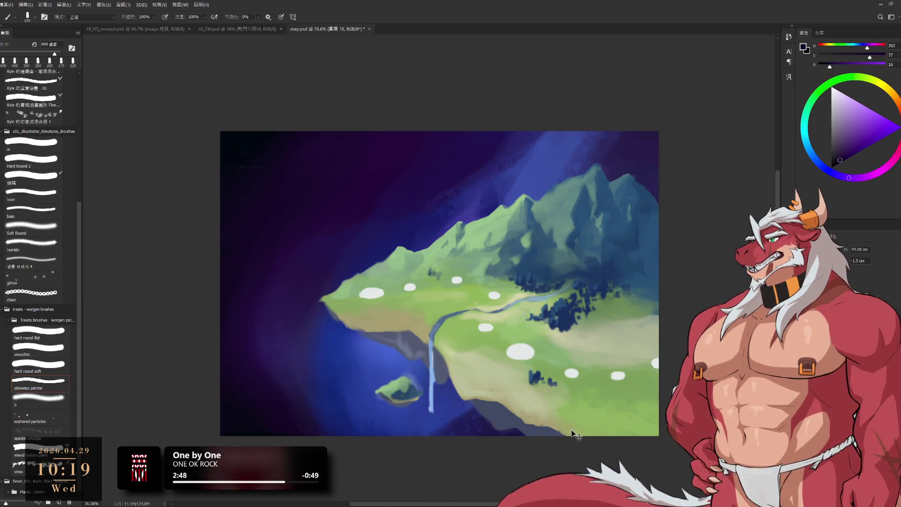
{"action": "key", "text": "bracketright"}
{"action": "key", "text": "bracketright"}
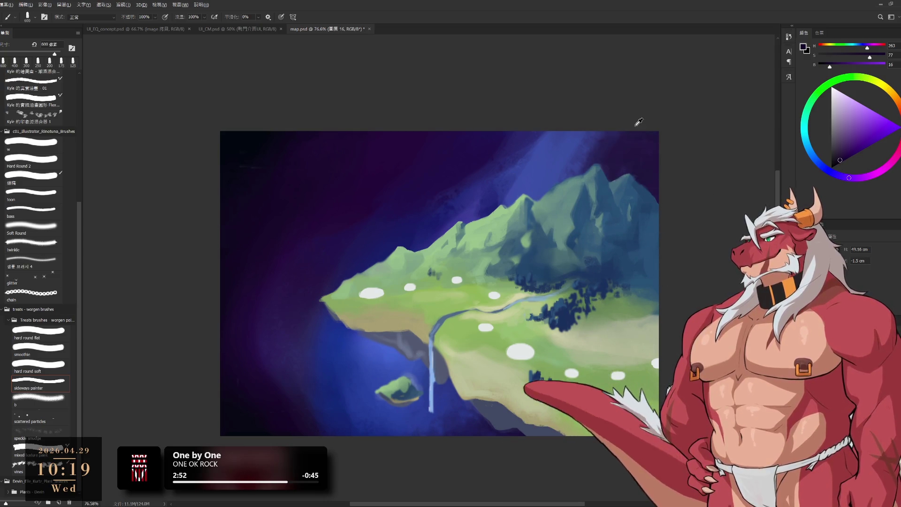
{"action": "left_click", "coordinate": [243, 144], "text": "alt"}
{"action": "key", "text": "bracketleft"}
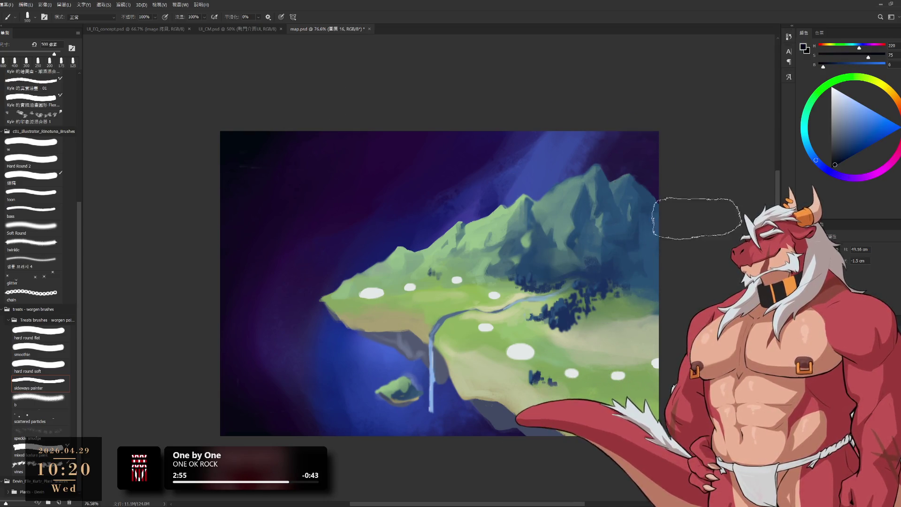
{"action": "key", "text": "bracketleft"}
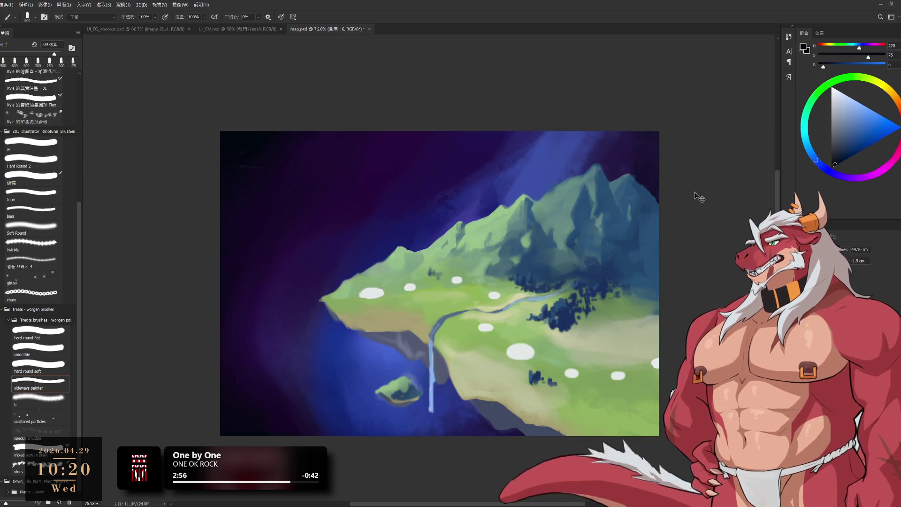
{"action": "key", "text": "bracketright"}
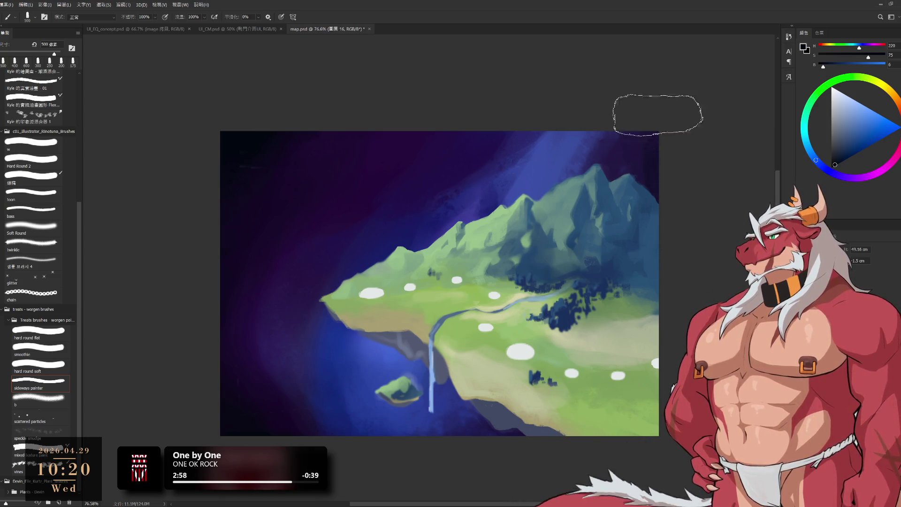
Blend mid blue, deep purple and lighter blue into the sky around the beam.
{"action": "left_click", "coordinate": [577, 153], "text": "alt"}
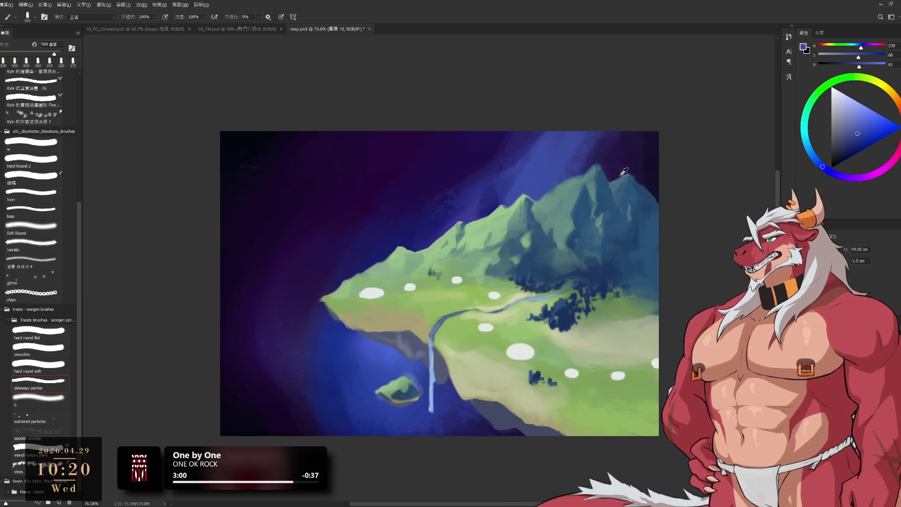
{"action": "left_click", "coordinate": [606, 141], "text": "alt"}
{"action": "key", "text": "bracketleft"}
{"action": "key", "text": "bracketleft"}
{"action": "key", "text": "bracketleft"}
{"action": "key", "text": "bracketleft"}
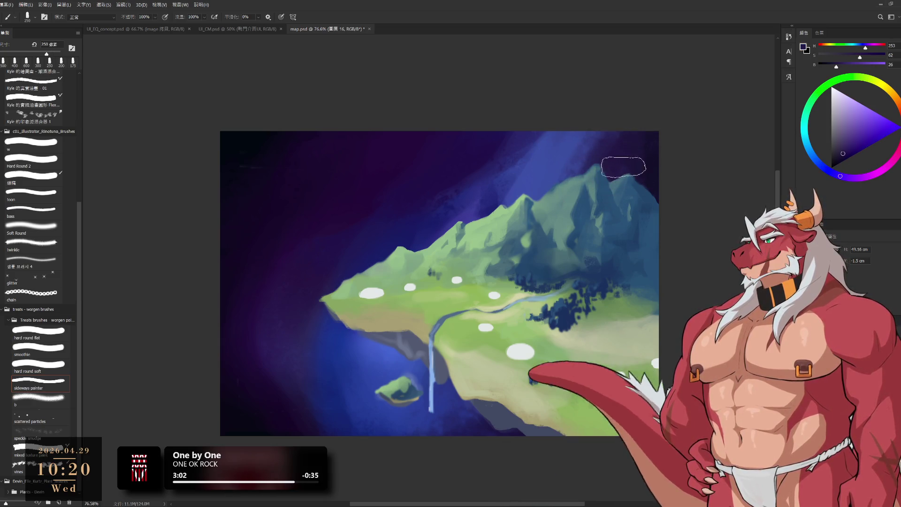
{"action": "key", "text": "bracketright"}
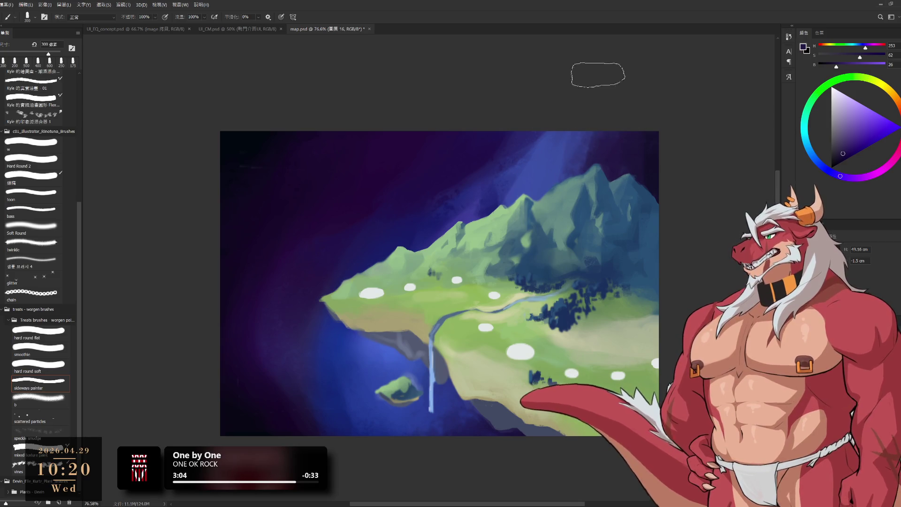
{"action": "left_click", "coordinate": [528, 177], "text": "alt"}
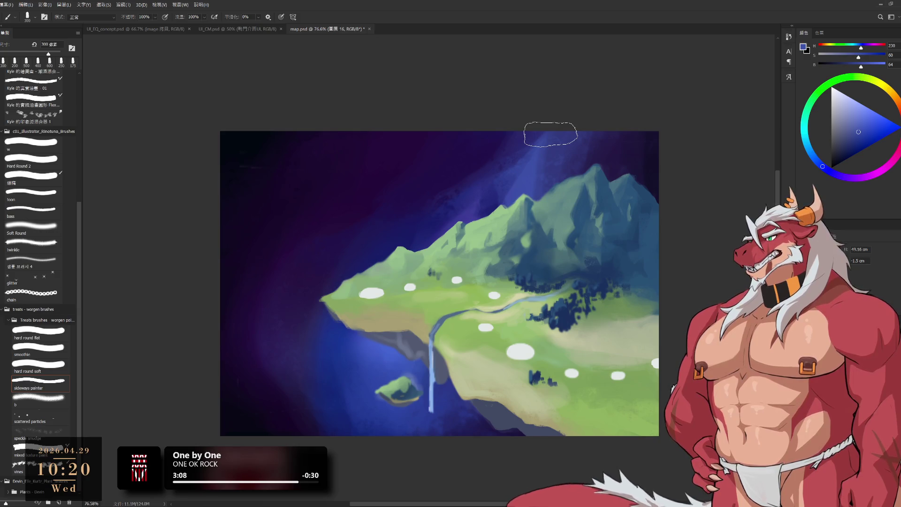
{"action": "left_click", "coordinate": [429, 366], "text": "ctrl"}
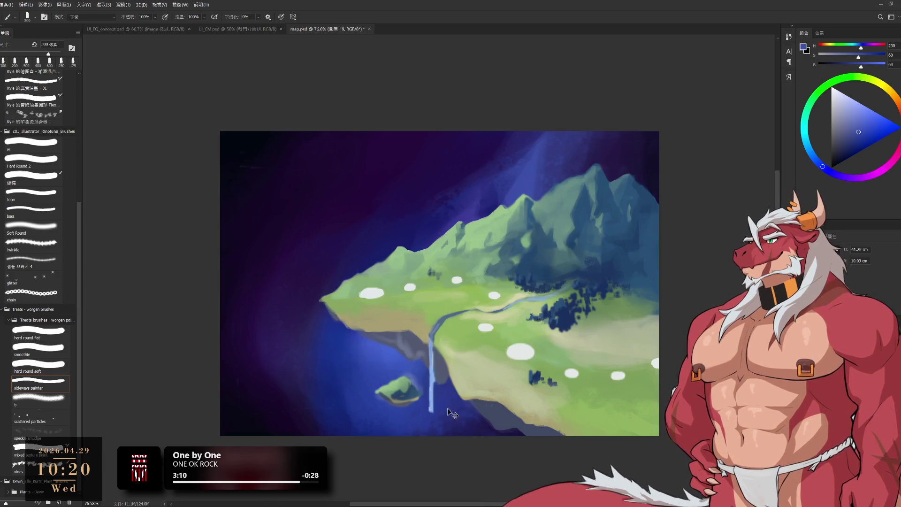
Extend the waterfall's pale blue down to the bottom edge with a fine brush tip.
{"action": "left_click", "coordinate": [433, 389], "text": "alt"}
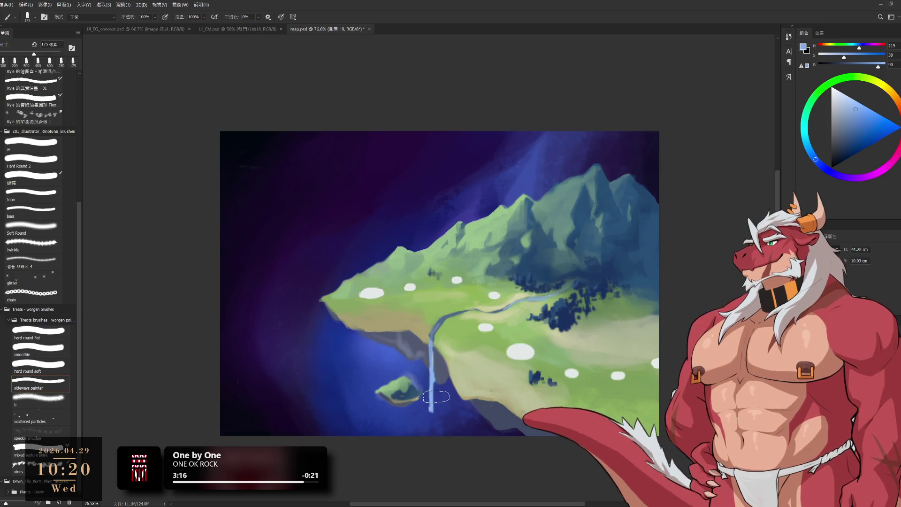
{"action": "key", "text": "bracketleft"}
{"action": "key", "text": "bracketleft"}
{"action": "key", "text": "bracketleft"}
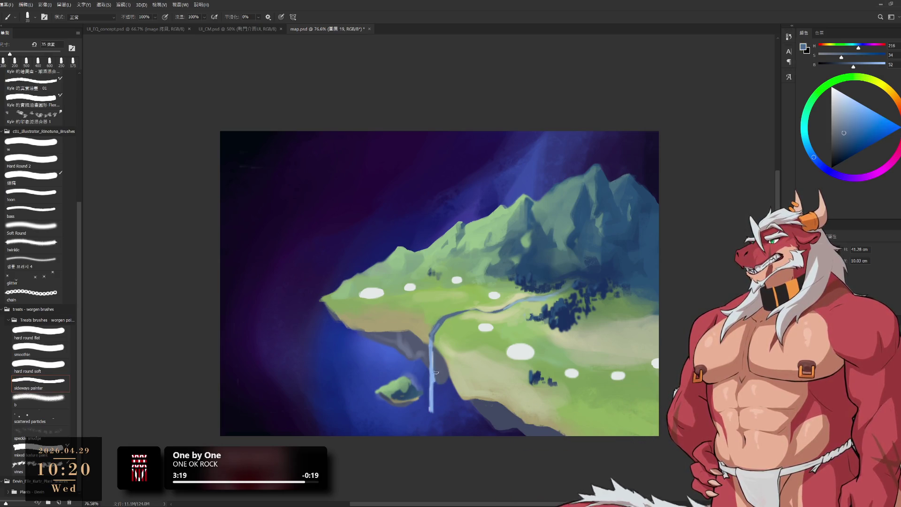
{"action": "key", "text": "bracketleft"}
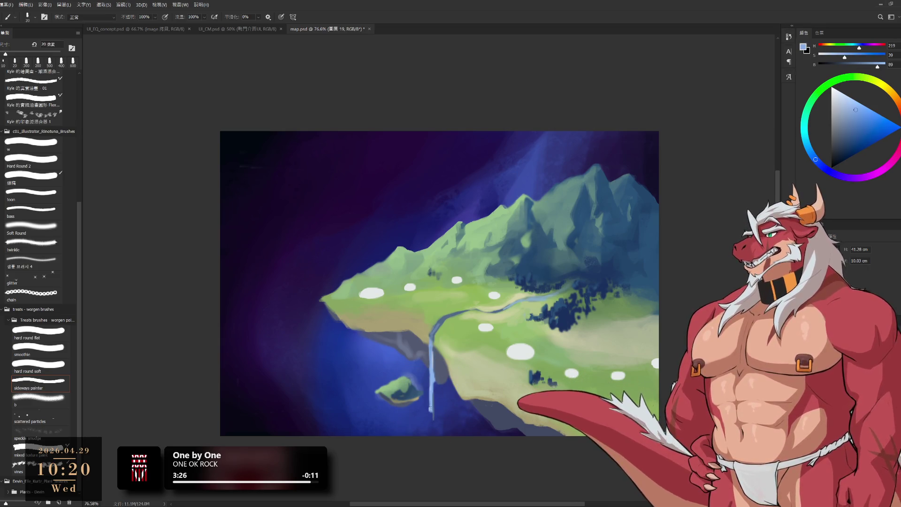
{"action": "key", "text": "bracketleft"}
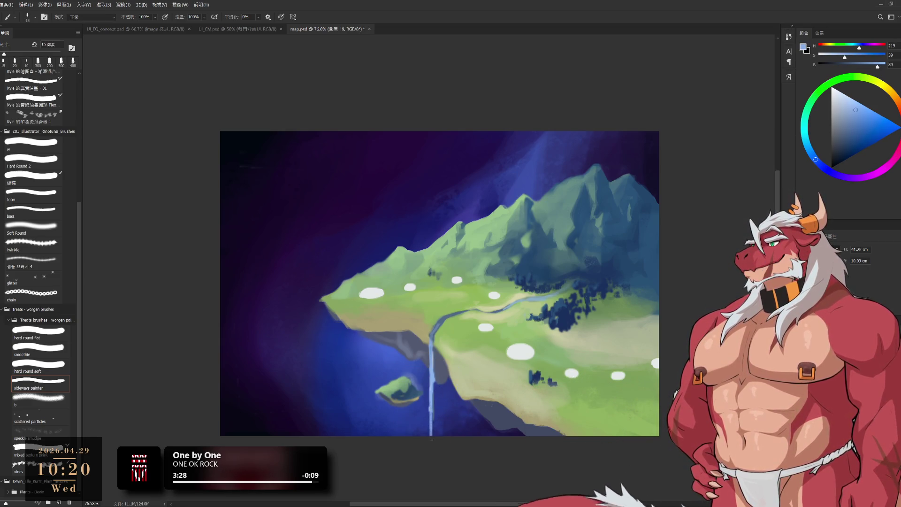
{"action": "left_click_drag", "start_coordinate": [444, 368], "coordinate": [492, 282]}
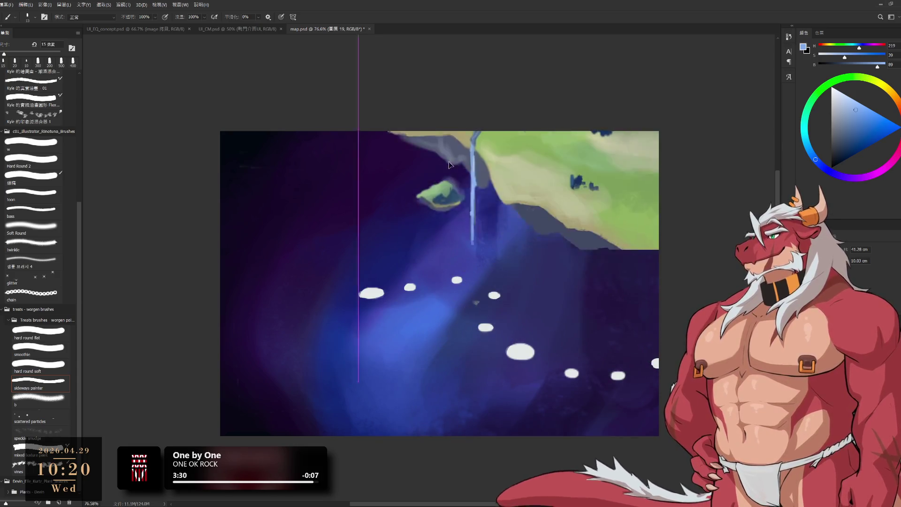
{"action": "scroll", "coordinate": [525, 278], "scroll_direction": "down", "scroll_amount": 2}
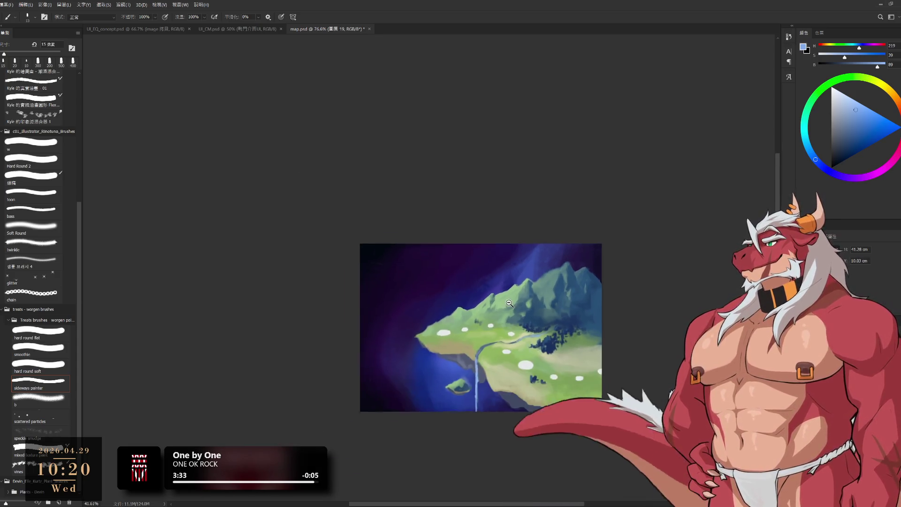
{"action": "scroll", "coordinate": [558, 274], "scroll_direction": "up", "scroll_amount": 2}
{"action": "scroll", "coordinate": [560, 273], "scroll_direction": "up", "scroll_amount": 1}
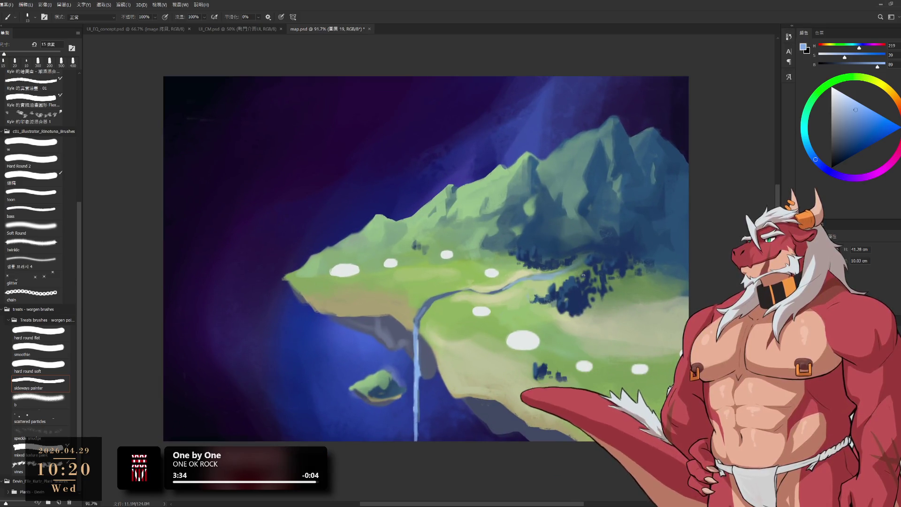
{"action": "key", "text": "ctrl+z"}
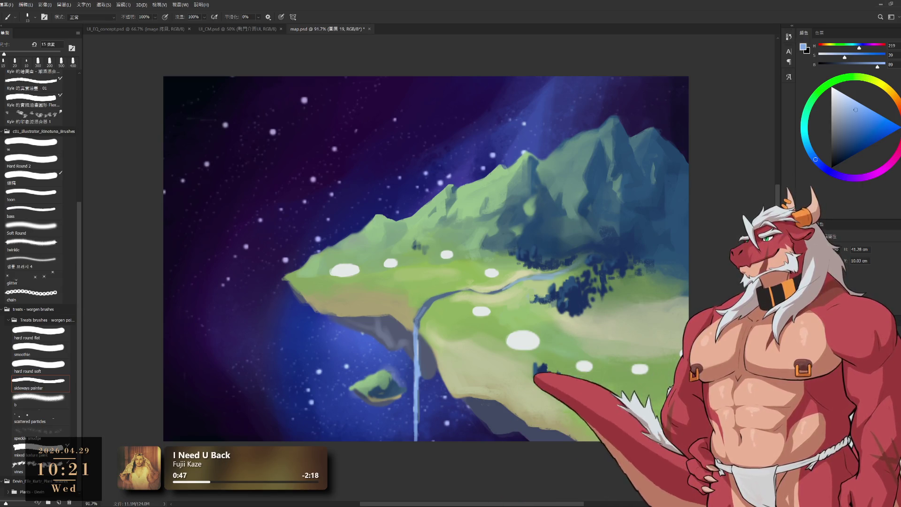
Drag on the lower canvas, which accidentally shifts the white marker blobs.
{"action": "left_click_drag", "start_coordinate": [564, 346], "coordinate": [508, 409]}
Undo the accidental move so the marker blobs return to their original island spots.
{"action": "key", "text": "ctrl+z"}
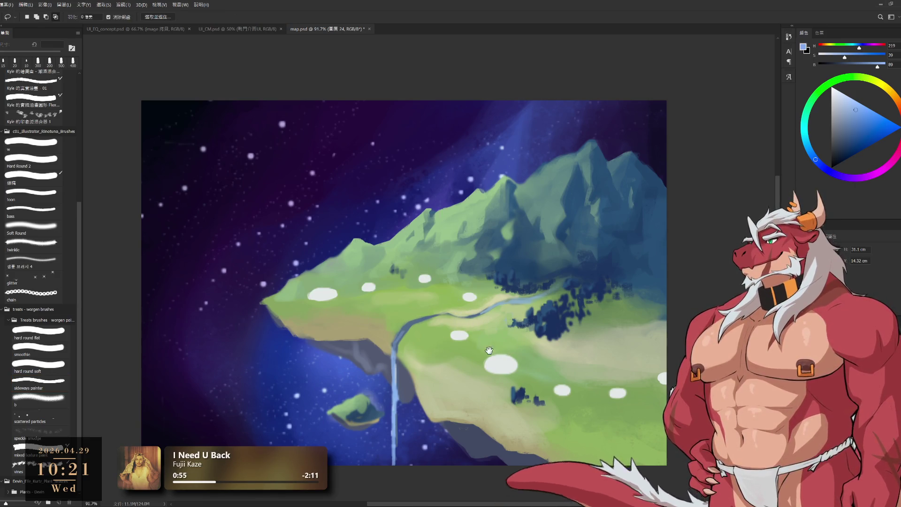
{"action": "scroll", "coordinate": [489, 348], "scroll_direction": "down", "scroll_amount": 5}
{"action": "scroll", "coordinate": [441, 365], "scroll_direction": "up", "scroll_amount": 6}
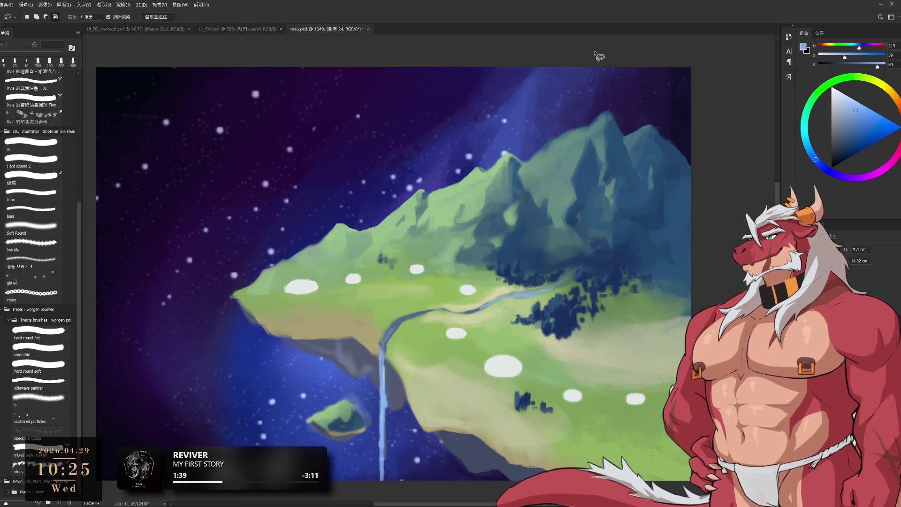
{"action": "scroll", "coordinate": [594, 200], "scroll_direction": "down", "scroll_amount": 5}
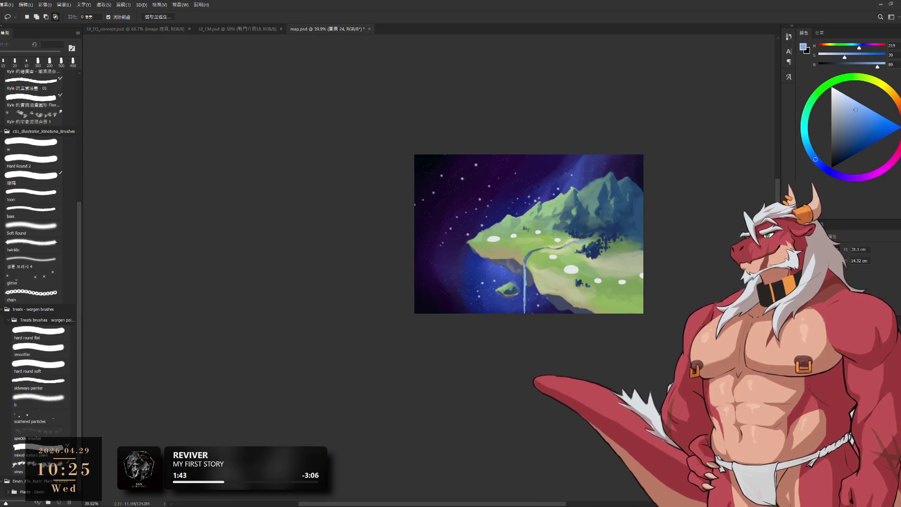
{"action": "left_click_drag", "start_coordinate": [511, 216], "coordinate": [527, 275]}
{"action": "scroll", "coordinate": [527, 275], "scroll_direction": "up", "scroll_amount": 3}
{"action": "scroll", "coordinate": [519, 272], "scroll_direction": "down", "scroll_amount": 2}
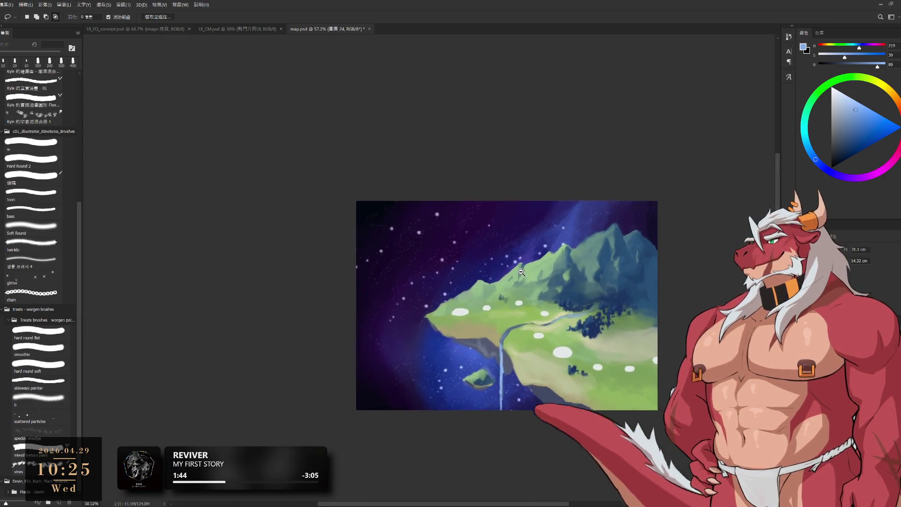
{"action": "scroll", "coordinate": [520, 271], "scroll_direction": "up", "scroll_amount": 1}
{"action": "left_click_drag", "start_coordinate": [519, 272], "coordinate": [562, 322]}
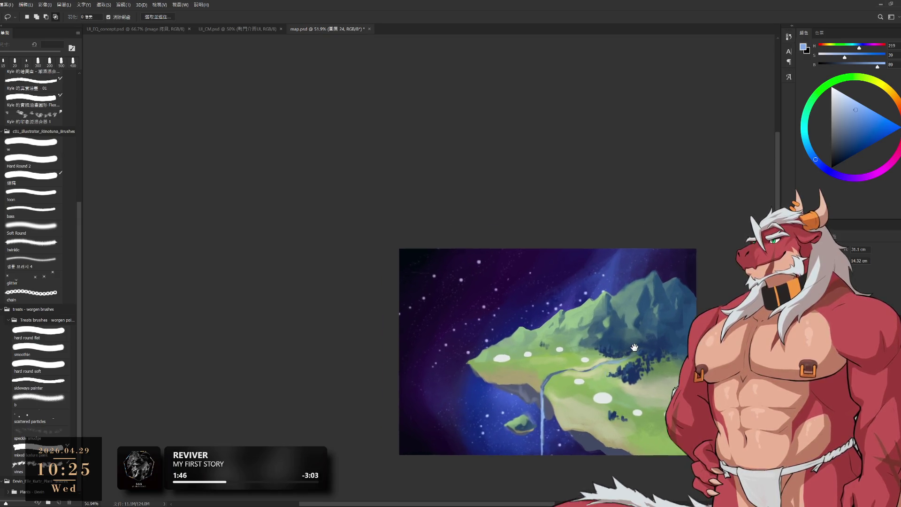
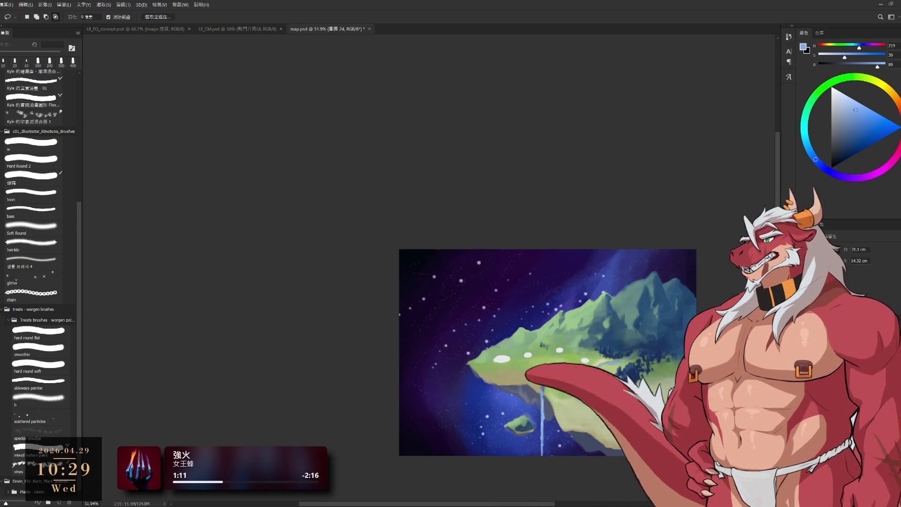
Zoom in on the mountain and make layer 圖層 19 the working layer.
{"action": "scroll", "coordinate": [446, 193], "scroll_direction": "up", "scroll_amount": 1}
{"action": "scroll", "coordinate": [452, 202], "scroll_direction": "down", "scroll_amount": 3}
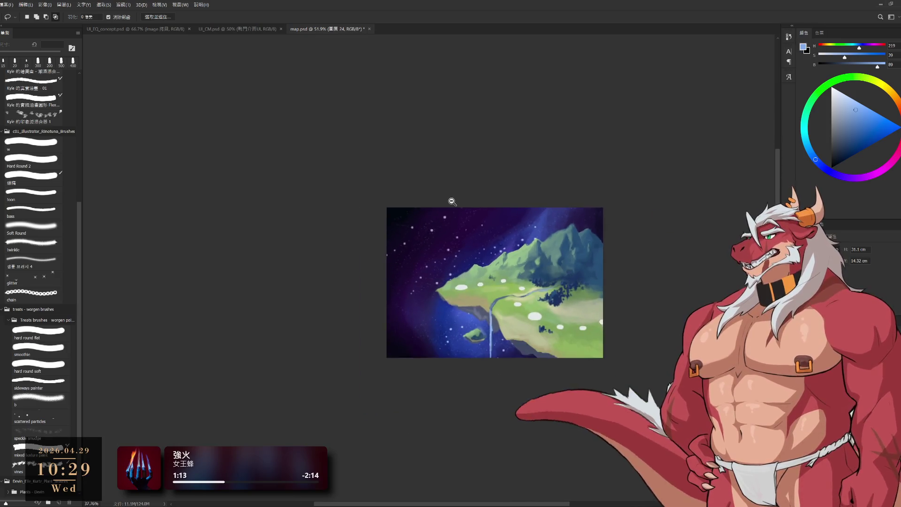
{"action": "scroll", "coordinate": [457, 202], "scroll_direction": "up", "scroll_amount": 2}
{"action": "scroll", "coordinate": [516, 220], "scroll_direction": "up", "scroll_amount": 1}
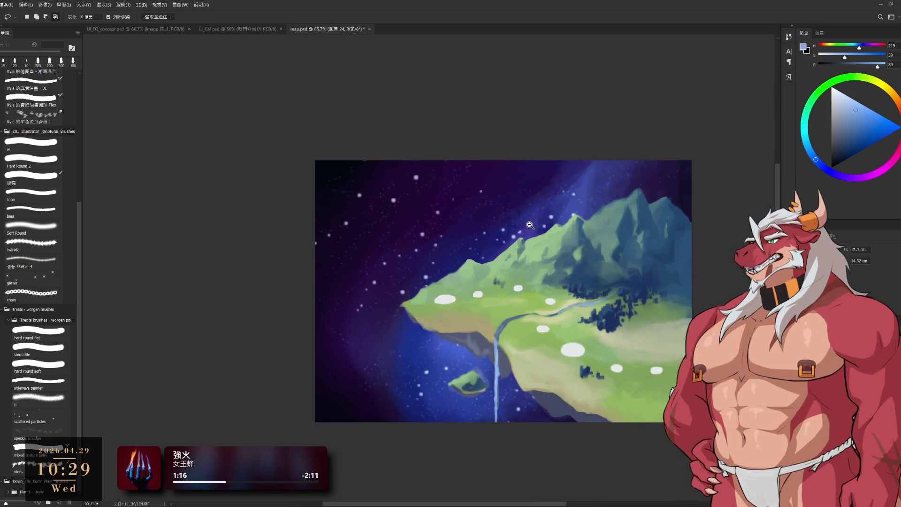
{"action": "left_click_drag", "start_coordinate": [530, 225], "coordinate": [523, 225]}
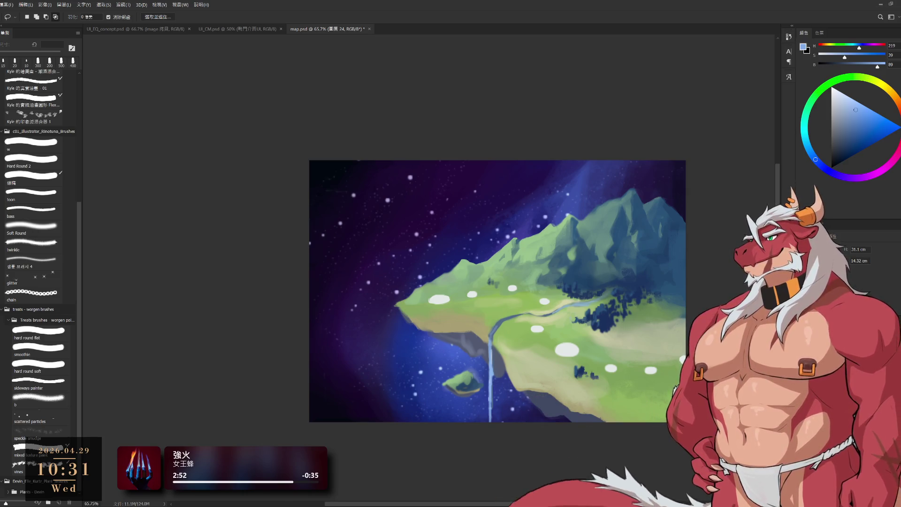
{"action": "scroll", "coordinate": [521, 318], "scroll_direction": "up", "scroll_amount": 5}
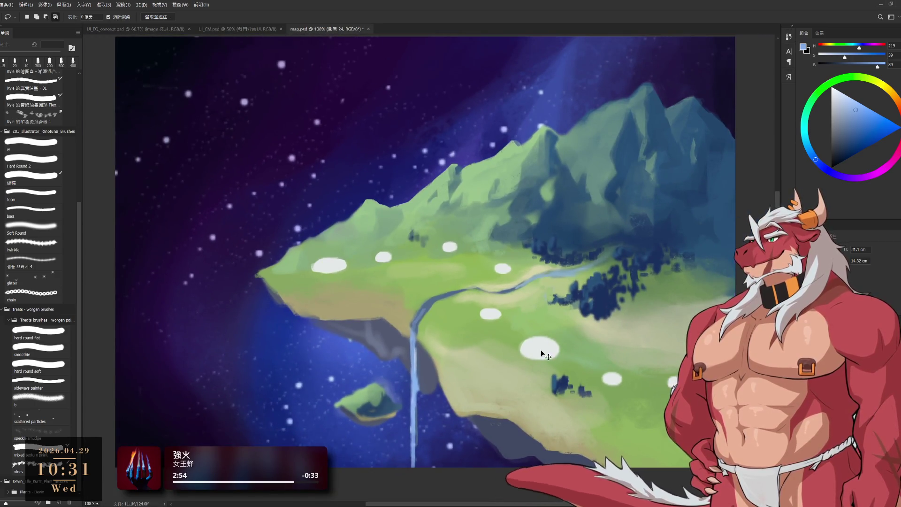
{"action": "scroll", "coordinate": [638, 352], "scroll_direction": "down", "scroll_amount": 3}
{"action": "scroll", "coordinate": [638, 353], "scroll_direction": "up", "scroll_amount": 4}
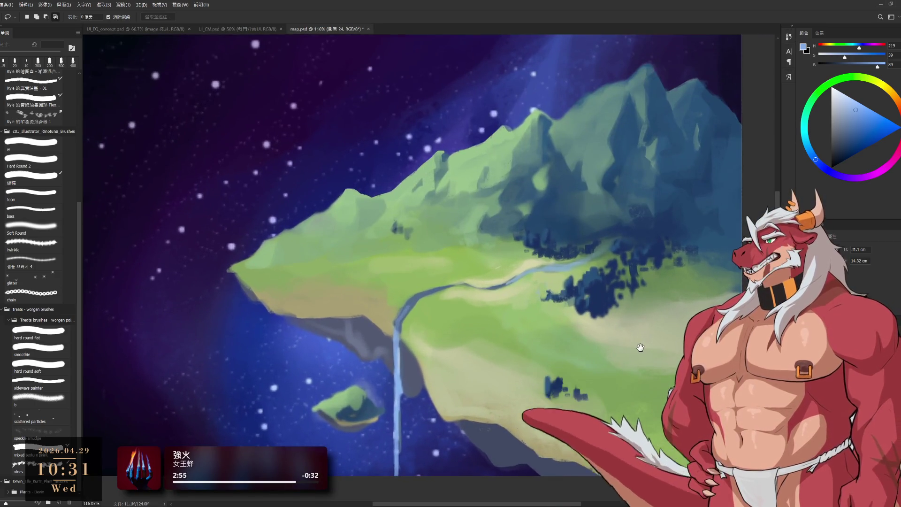
{"action": "scroll", "coordinate": [639, 353], "scroll_direction": "down", "scroll_amount": 3}
{"action": "scroll", "coordinate": [638, 352], "scroll_direction": "up", "scroll_amount": 3}
{"action": "scroll", "coordinate": [638, 352], "scroll_direction": "down", "scroll_amount": 2}
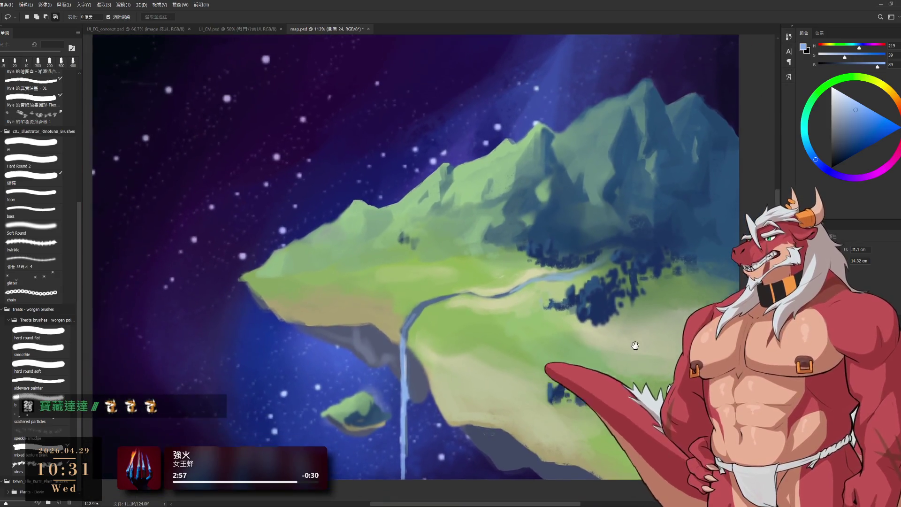
{"action": "scroll", "coordinate": [632, 352], "scroll_direction": "up", "scroll_amount": 2}
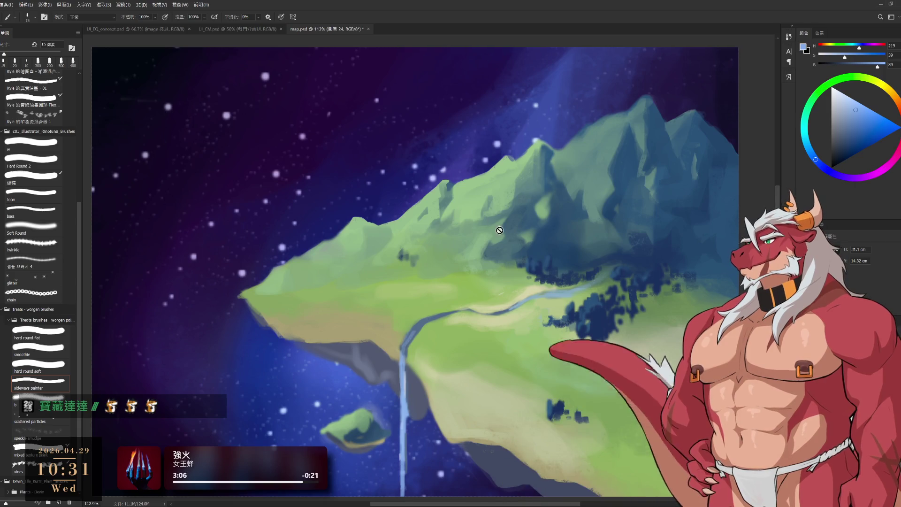
{"action": "left_click", "coordinate": [472, 236], "text": "ctrl"}
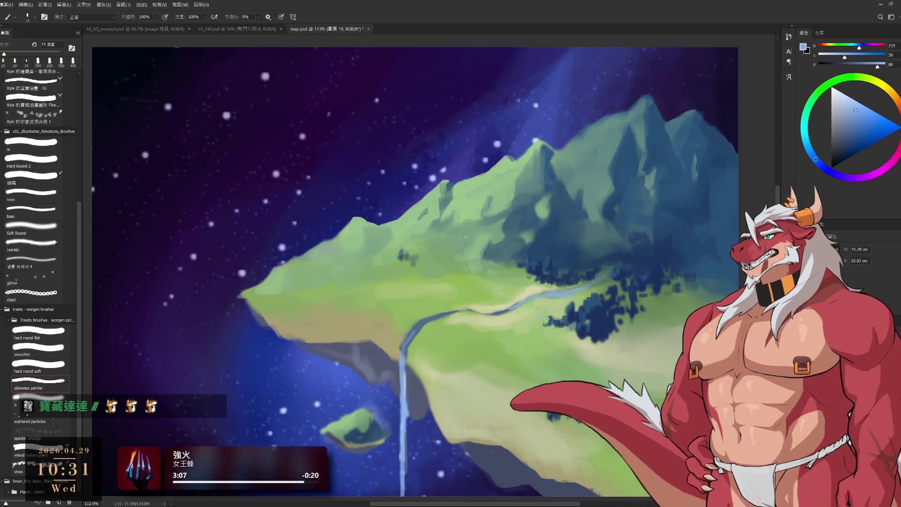
Set a 25 px Hard Round 2 brush loaded with grass green sampled from the island.
{"action": "key", "text": "e"}
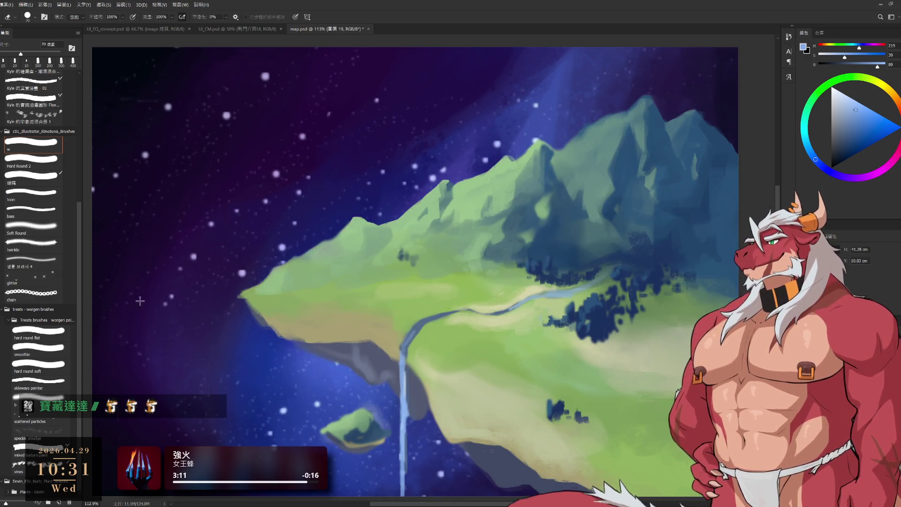
{"action": "left_click", "coordinate": [43, 166]}
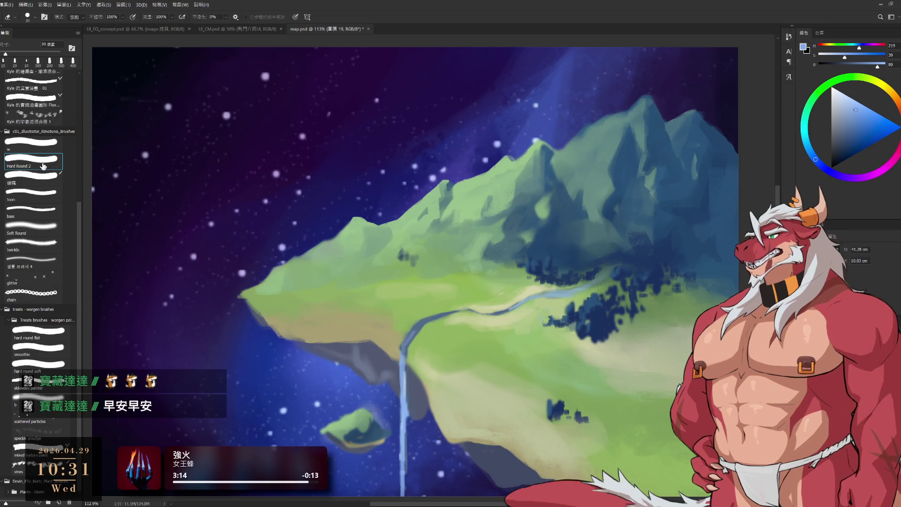
{"action": "key", "text": "b"}
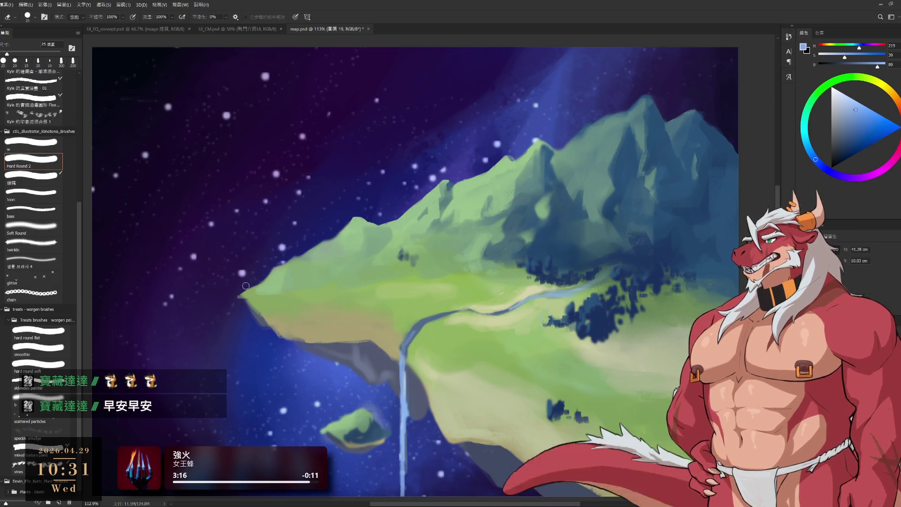
{"action": "key", "text": "bracketright"}
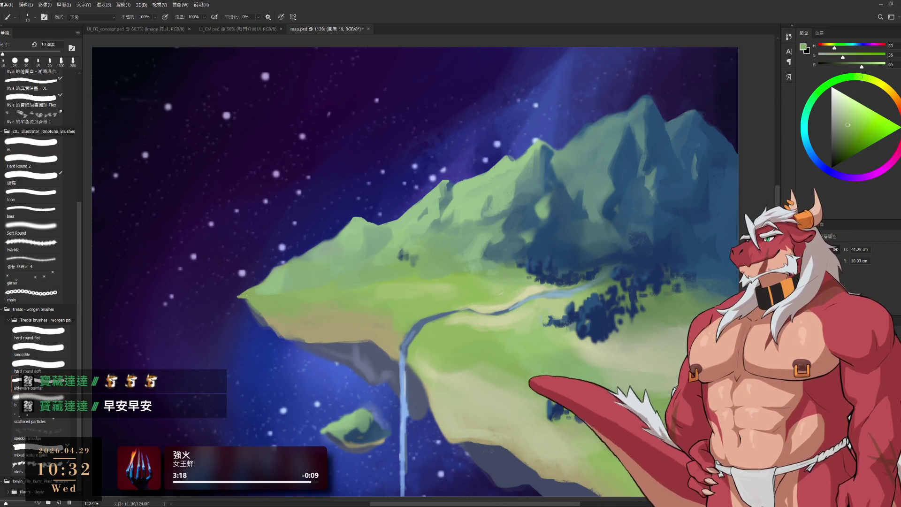
{"action": "key", "text": "bracketright"}
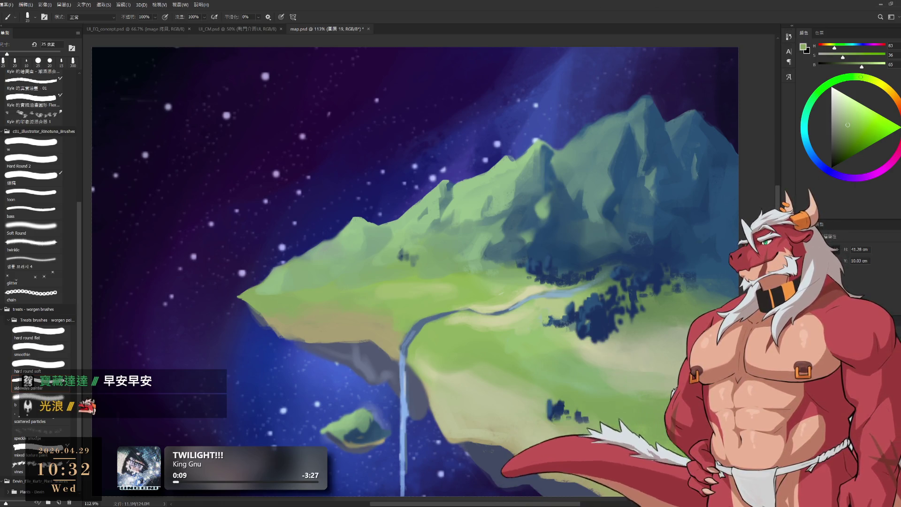
{"action": "left_click_drag", "start_coordinate": [448, 179], "coordinate": [495, 217]}
Sample sky blues, blue-greys and slope greens at 143%, sizing the brush down to 25 px.
{"action": "scroll", "coordinate": [495, 217], "scroll_direction": "up", "scroll_amount": 2}
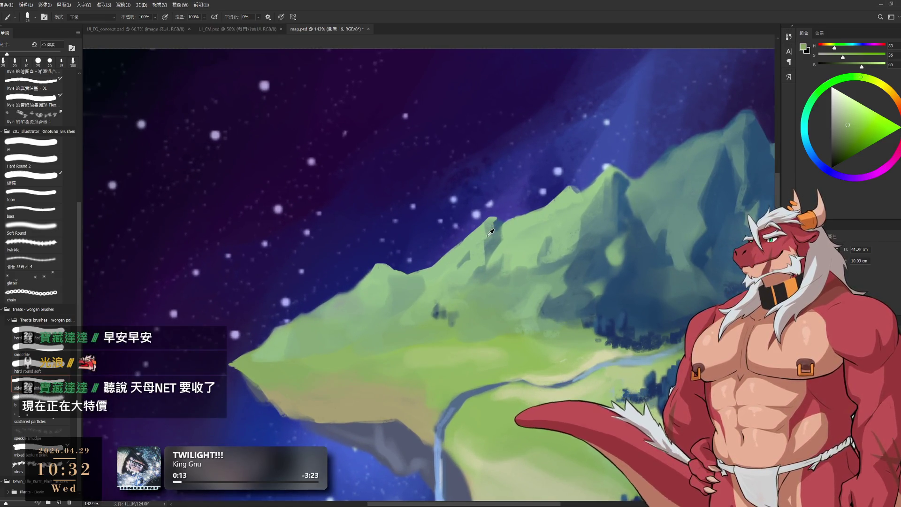
{"action": "left_click", "coordinate": [492, 223], "text": "alt"}
{"action": "key", "text": "bracketleft"}
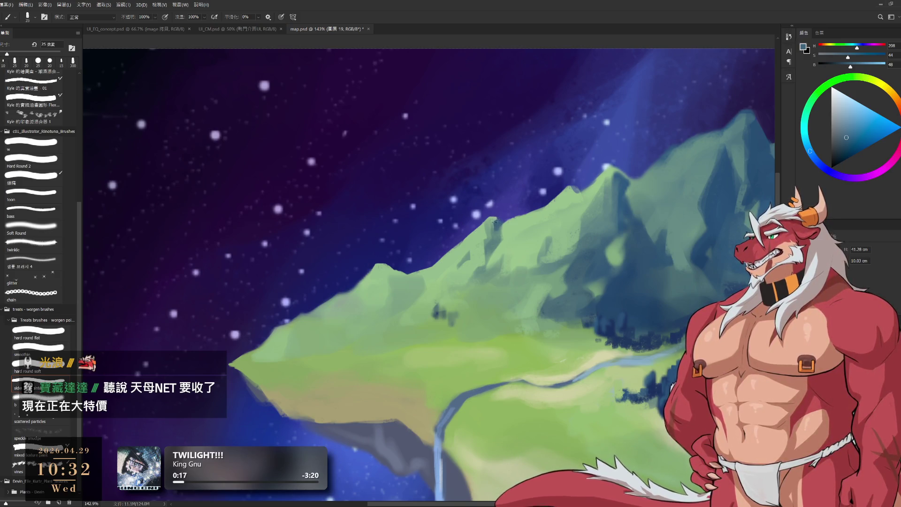
{"action": "key", "text": "bracketright"}
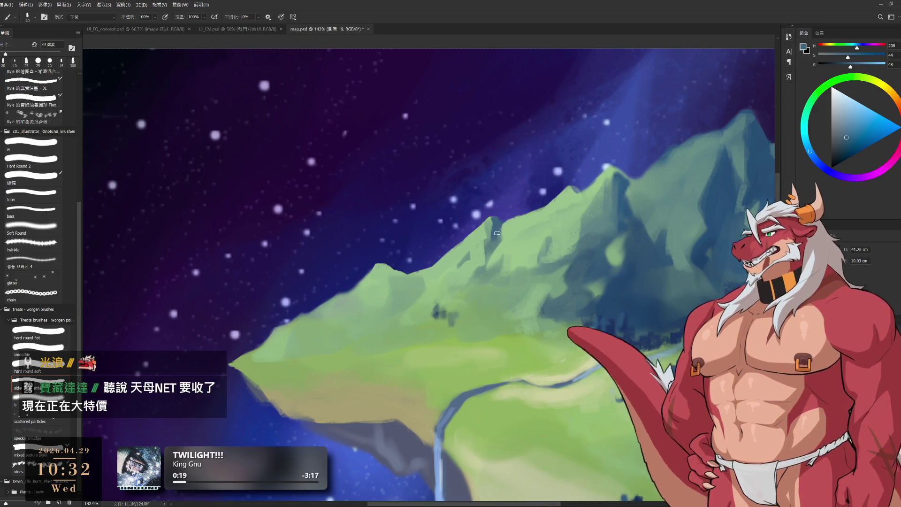
{"action": "left_click", "coordinate": [495, 232], "text": "alt"}
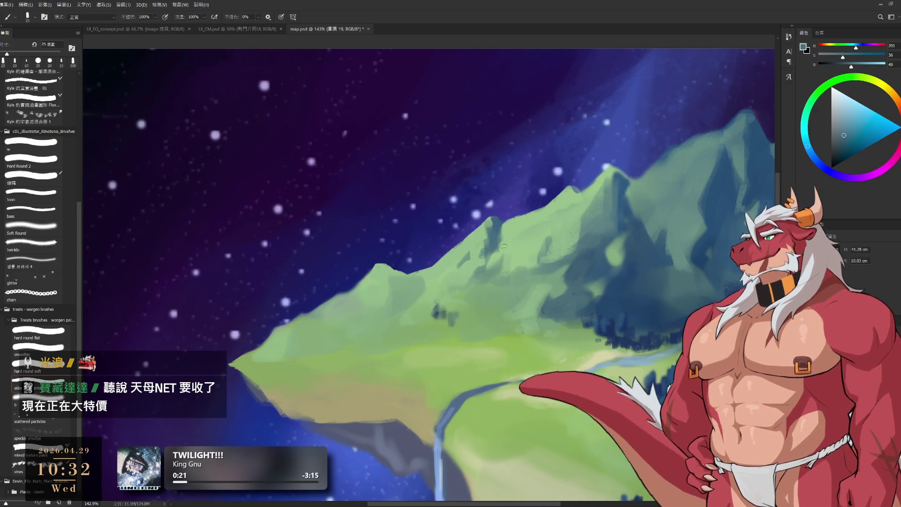
{"action": "key", "text": "bracketleft"}
{"action": "left_click", "coordinate": [470, 268], "text": "alt"}
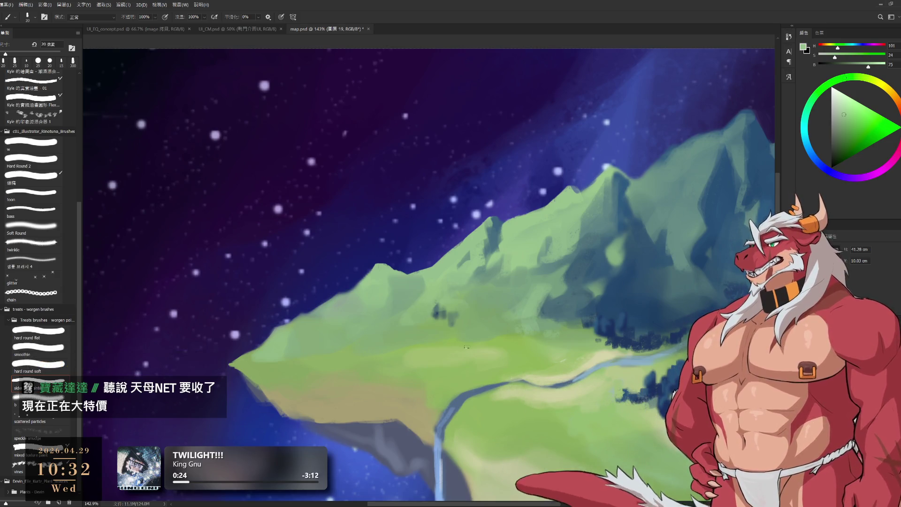
{"action": "left_click", "coordinate": [435, 310], "text": "alt"}
{"action": "left_click", "coordinate": [438, 297], "text": "alt"}
{"action": "key", "text": "bracketleft"}
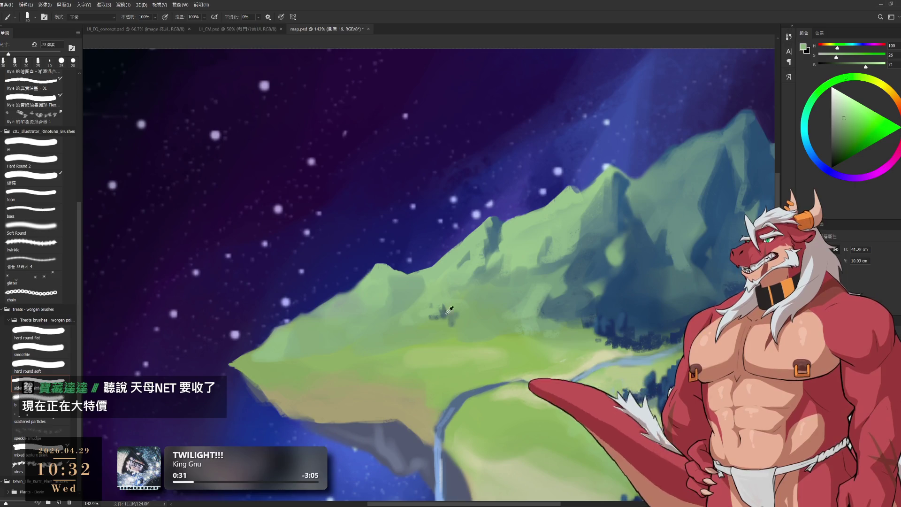
{"action": "left_click", "coordinate": [441, 318], "text": "alt"}
{"action": "key", "text": "bracketleft"}
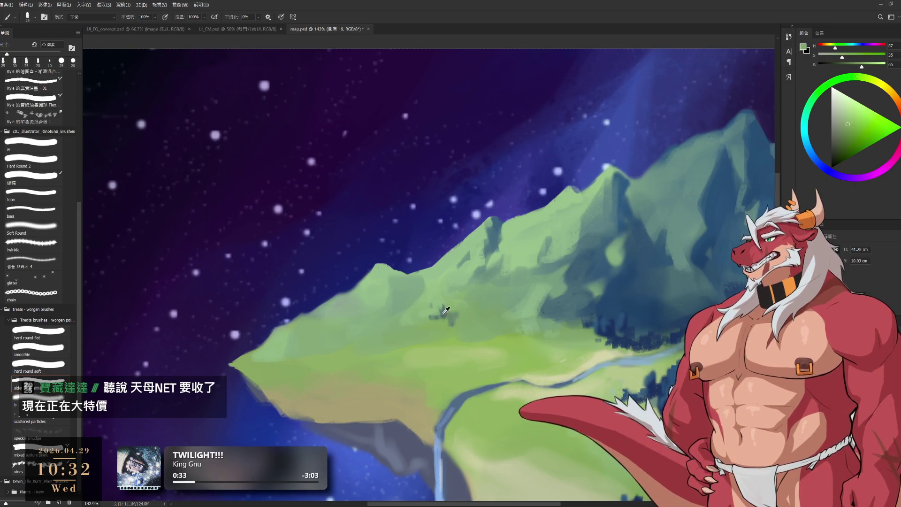
Paint small dark grey-teal marks on the left slope and blend light green over them.
{"action": "left_click", "coordinate": [438, 305], "text": "alt"}
{"action": "mouse_move", "coordinate": [446, 300]}
{"action": "left_mouse_down"}
{"action": "mouse_move", "coordinate": [448, 313]}
{"action": "mouse_move", "coordinate": [456, 304]}
{"action": "left_mouse_up"}
{"action": "left_click", "coordinate": [432, 290], "text": "alt"}
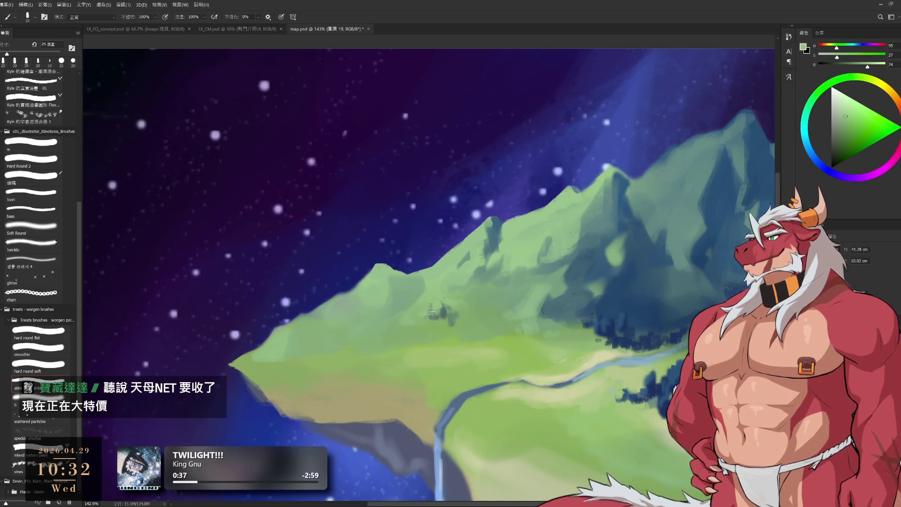
{"action": "key", "text": "e"}
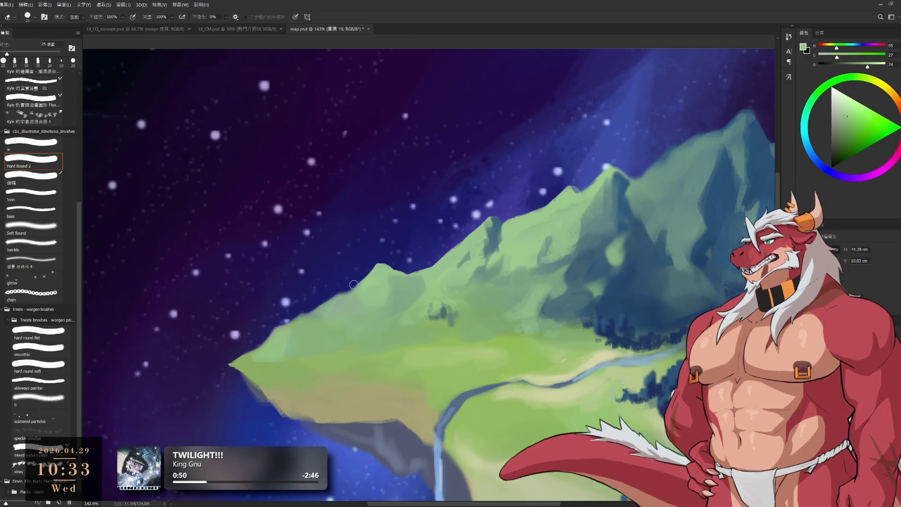
{"action": "key", "text": "b"}
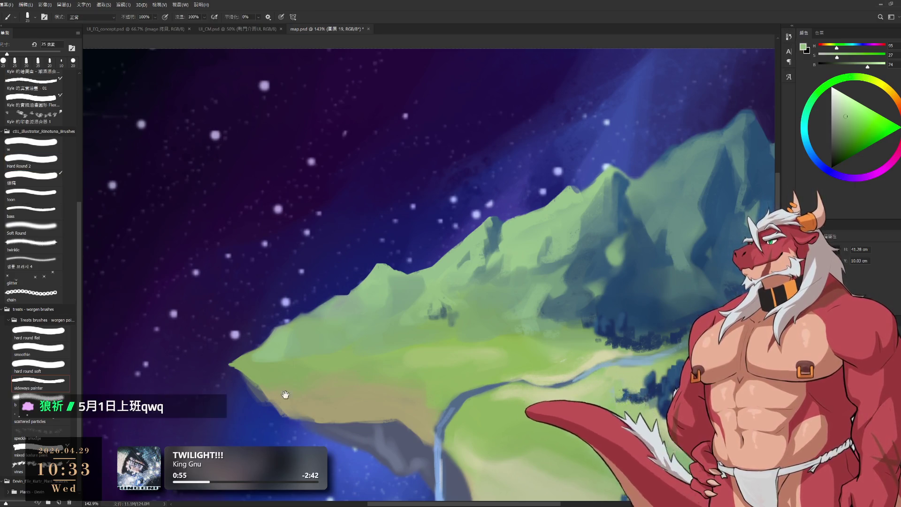
Switch to the sideways painter brush tip with the view on the island's left point.
{"action": "left_click_drag", "start_coordinate": [341, 280], "coordinate": [392, 237]}
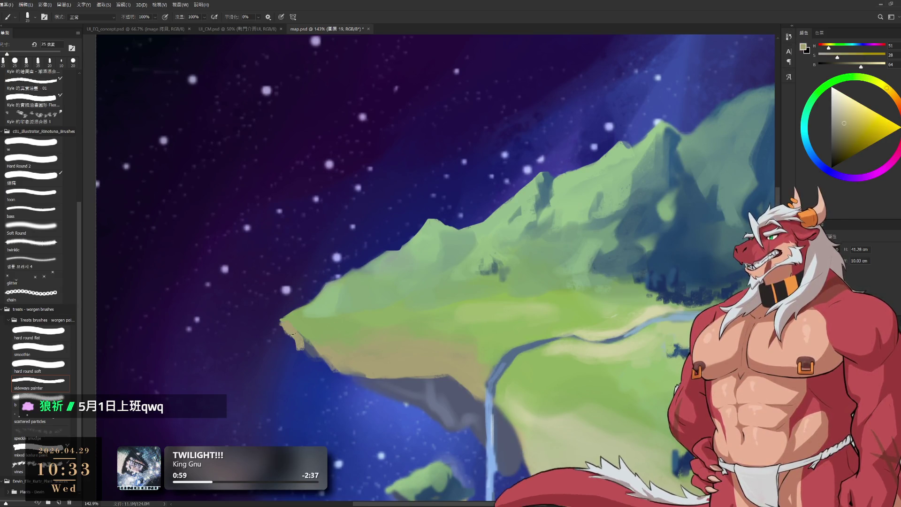
{"action": "key", "text": "e"}
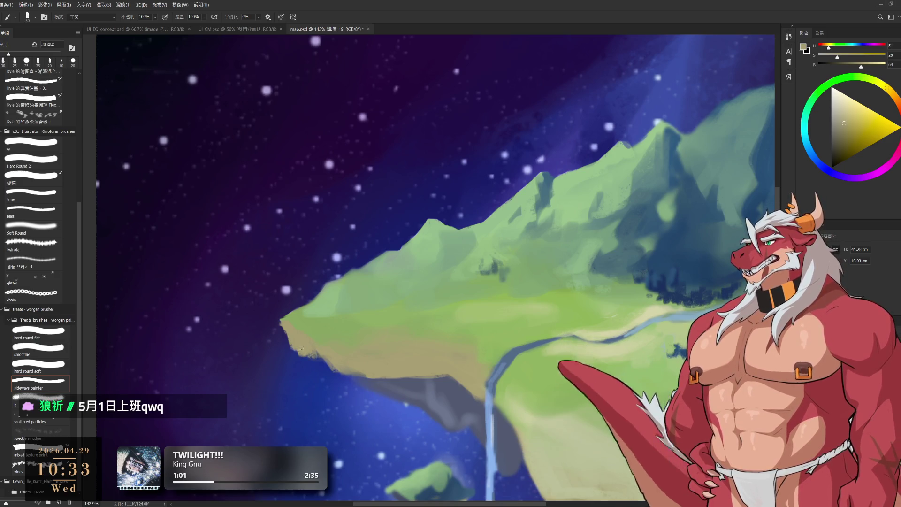
{"action": "left_click", "coordinate": [38, 382]}
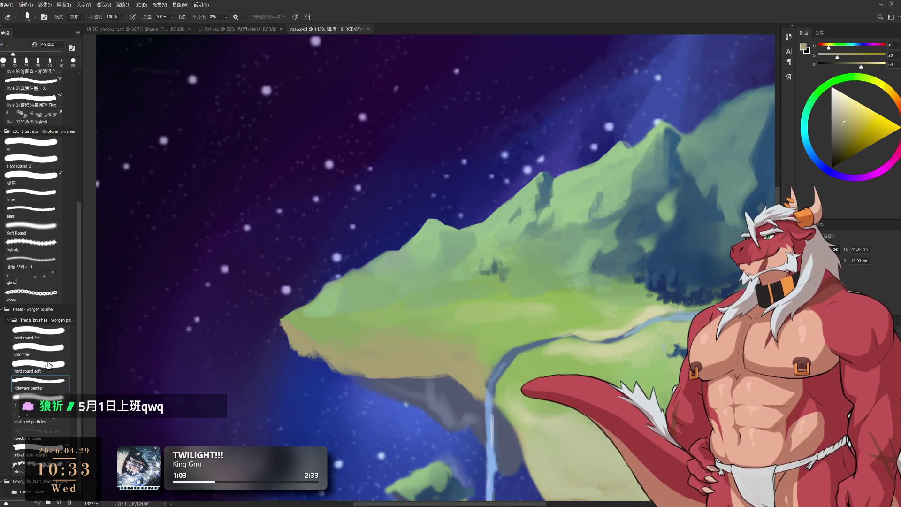
{"action": "key", "text": "b"}
Sample island greens and dark blues while enlarging the brush past 30 px.
{"action": "left_click", "coordinate": [312, 323], "text": "alt"}
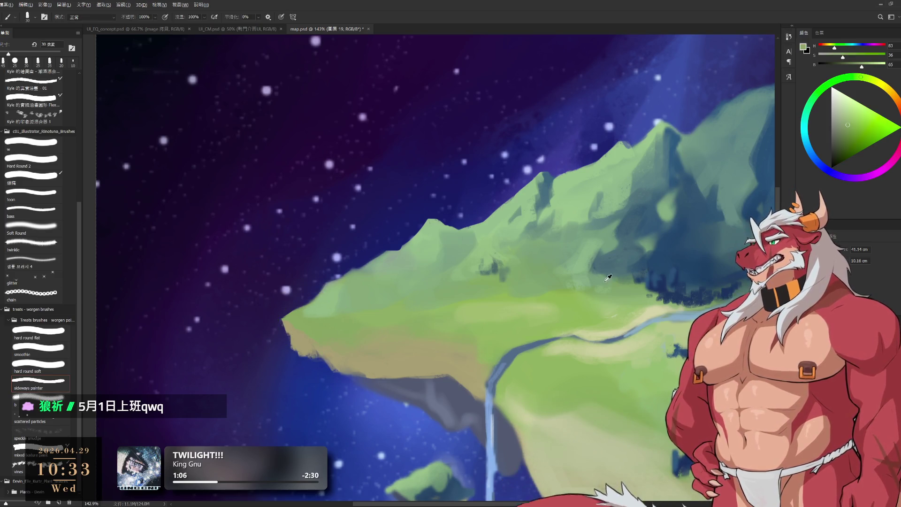
{"action": "left_click", "coordinate": [608, 265], "text": "alt"}
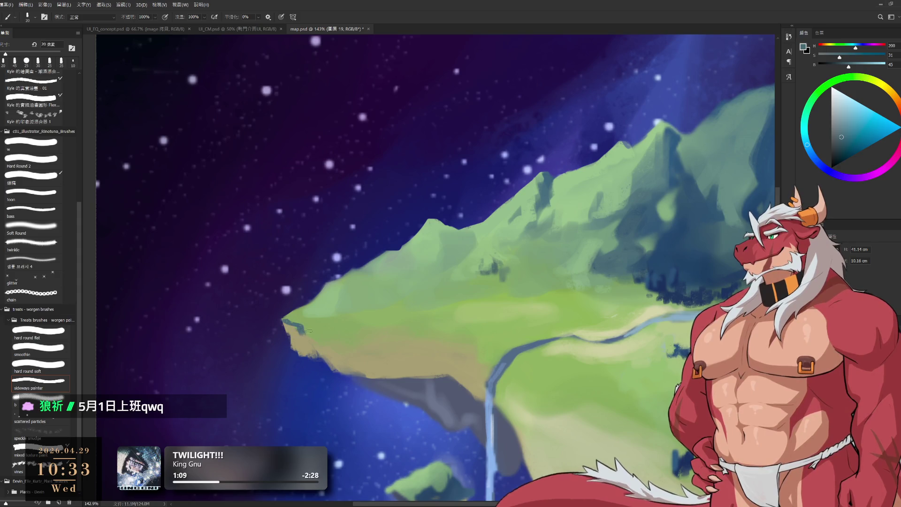
{"action": "left_click", "coordinate": [310, 331], "text": "alt"}
{"action": "left_click", "coordinate": [309, 330], "text": "alt"}
{"action": "key", "text": "bracketright"}
{"action": "left_click", "coordinate": [311, 332], "text": "alt"}
{"action": "key", "text": "bracketright"}
{"action": "left_click", "coordinate": [340, 324], "text": "alt"}
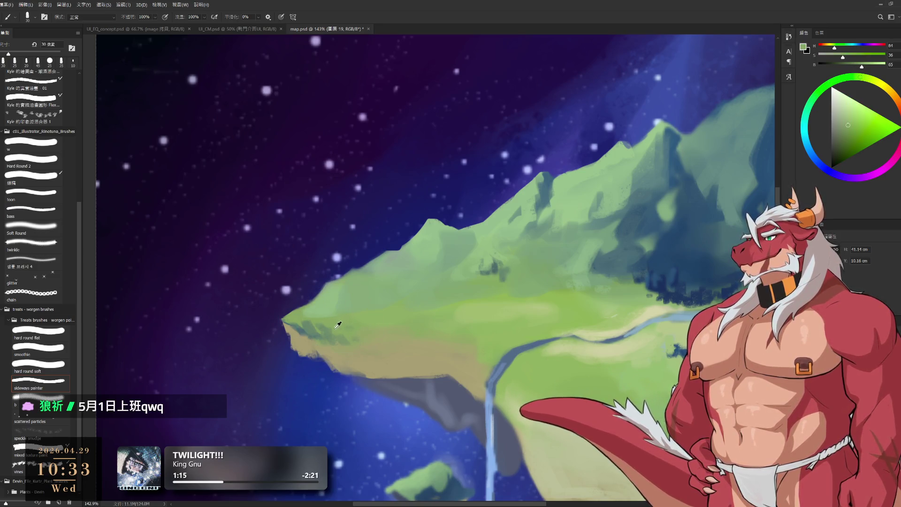
{"action": "left_click", "coordinate": [316, 333], "text": "alt"}
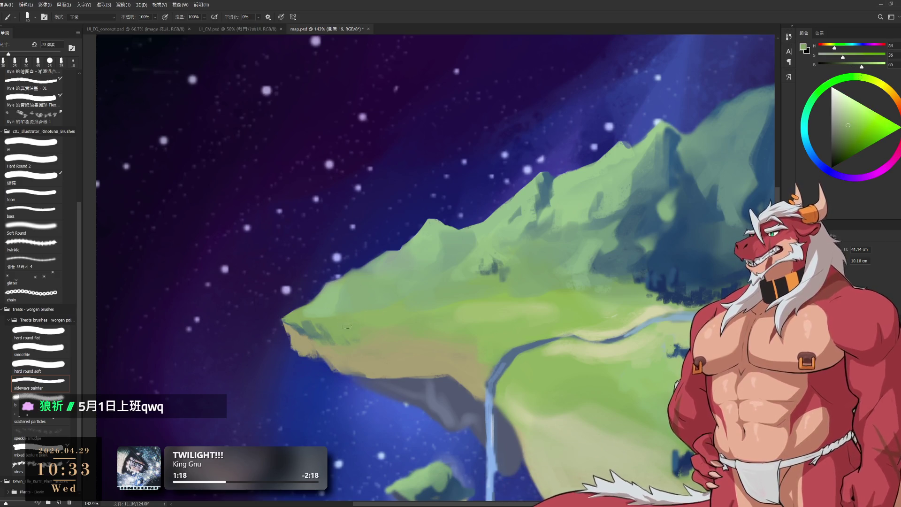
{"action": "key", "text": "bracketright"}
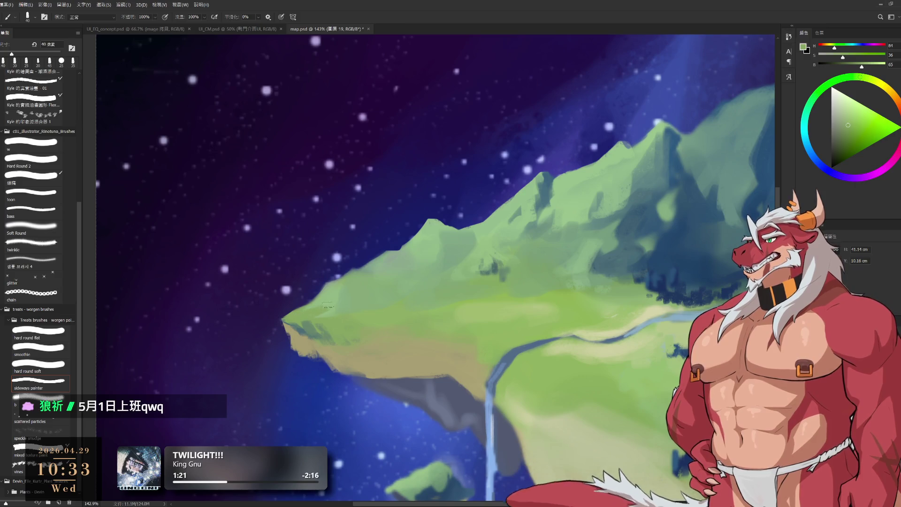
{"action": "key", "text": "bracketright"}
{"action": "left_click", "coordinate": [325, 282], "text": "alt"}
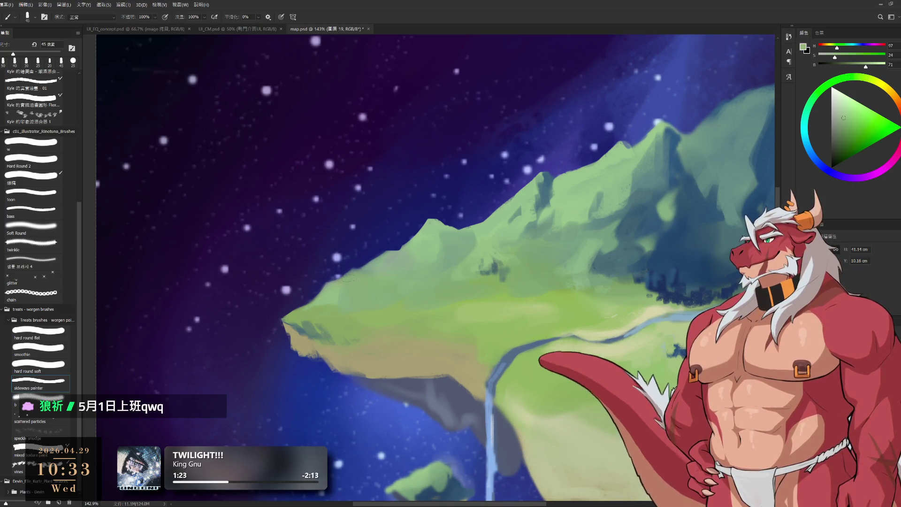
Paint grass texture along the island's left edge with a resampled grass green.
{"action": "key", "text": "e"}
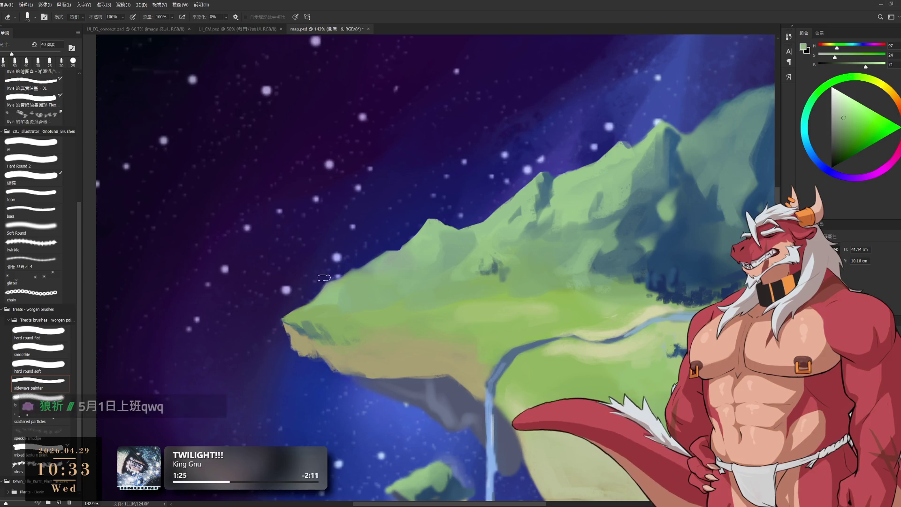
{"action": "key", "text": "bracketleft"}
{"action": "key", "text": "b"}
{"action": "left_click", "coordinate": [299, 312], "text": "alt"}
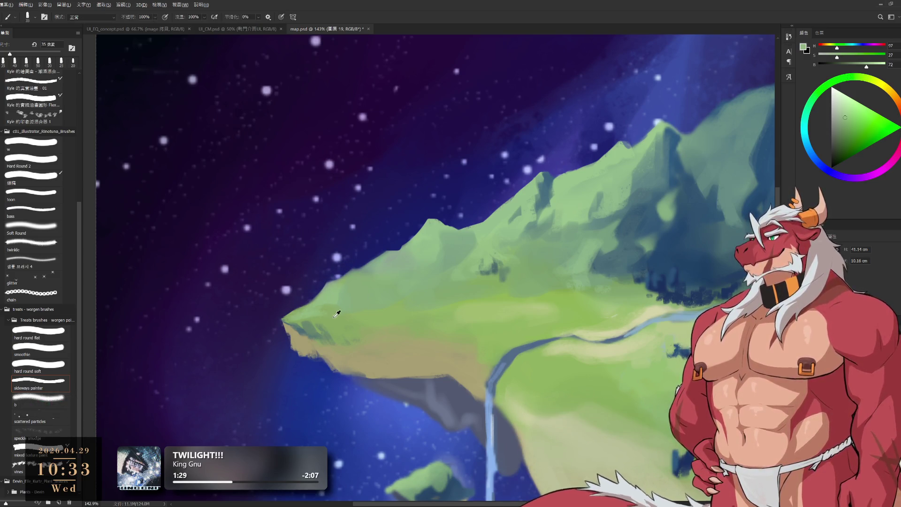
{"action": "left_click", "coordinate": [313, 324], "text": "alt"}
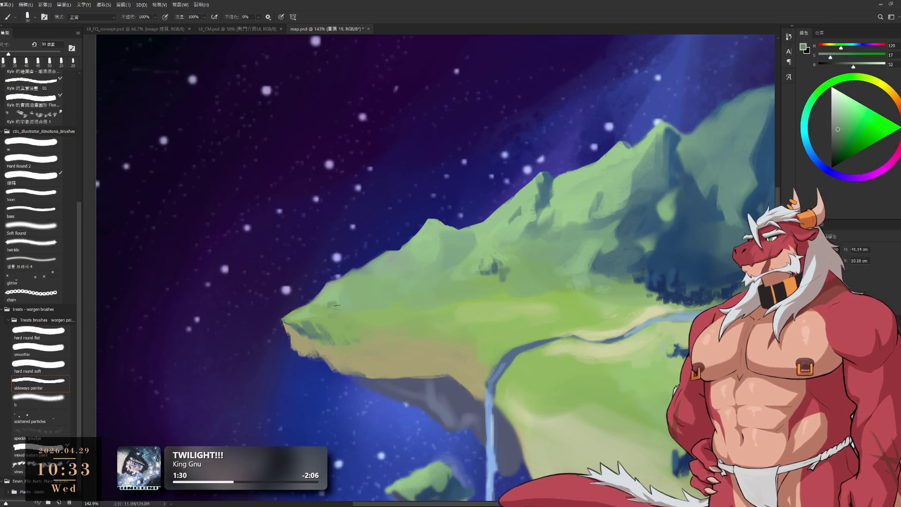
{"action": "key", "text": "bracketleft"}
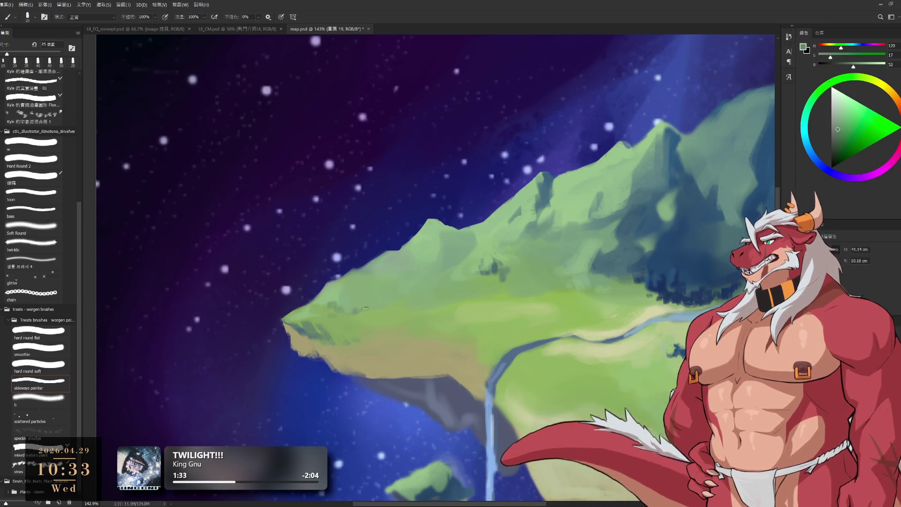
{"action": "left_click", "coordinate": [373, 299], "text": "alt"}
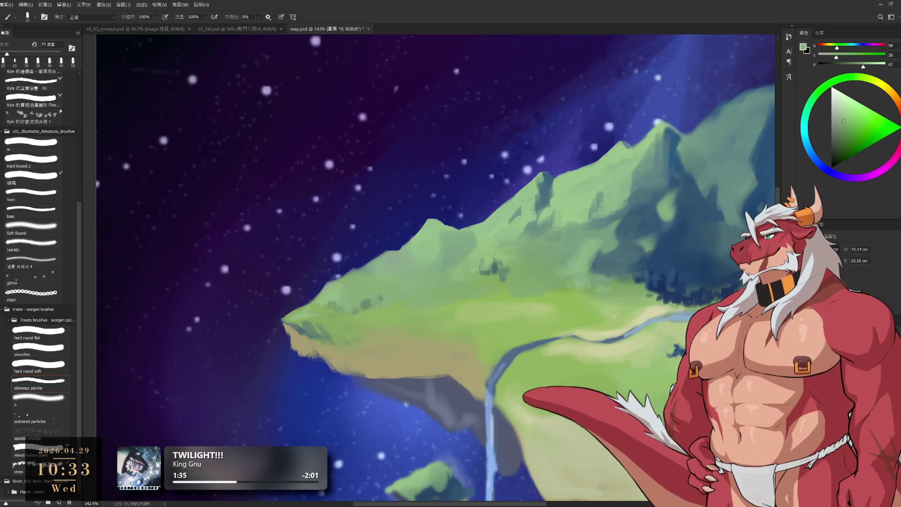
{"action": "left_click", "coordinate": [332, 323], "text": "alt"}
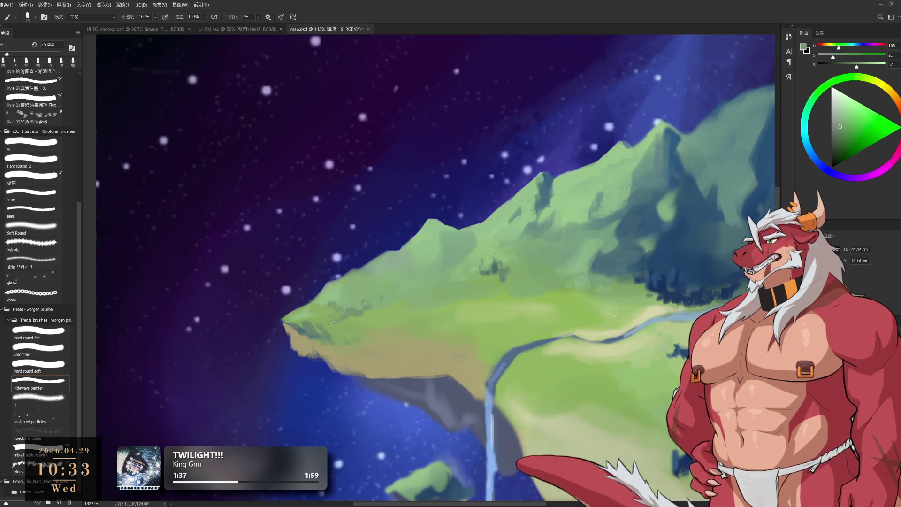
{"action": "key", "text": "bracketright"}
{"action": "key", "text": "bracketright"}
{"action": "left_click", "coordinate": [334, 336], "text": "alt"}
{"action": "left_click_drag", "start_coordinate": [334, 336], "coordinate": [346, 339], "text": "alt"}
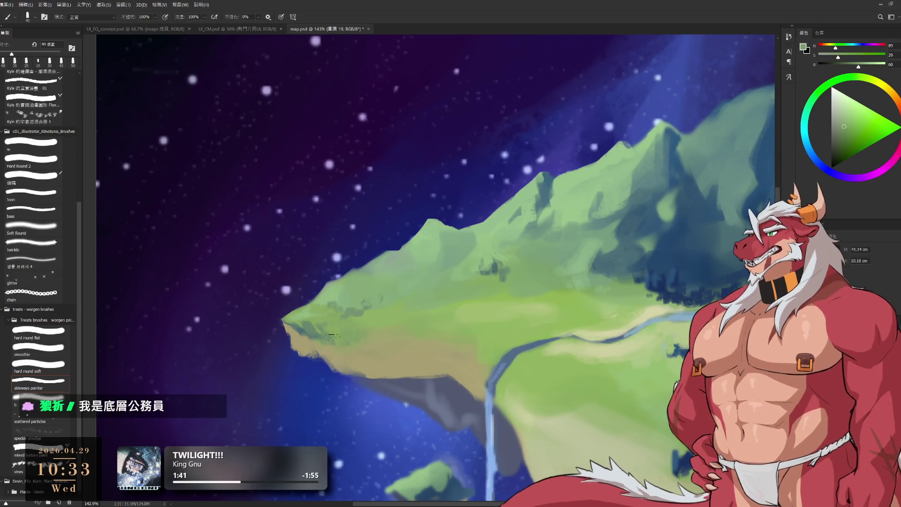
Paint the sampled tan colour along the island's cliff edge.
{"action": "left_click", "coordinate": [353, 354], "text": "alt"}
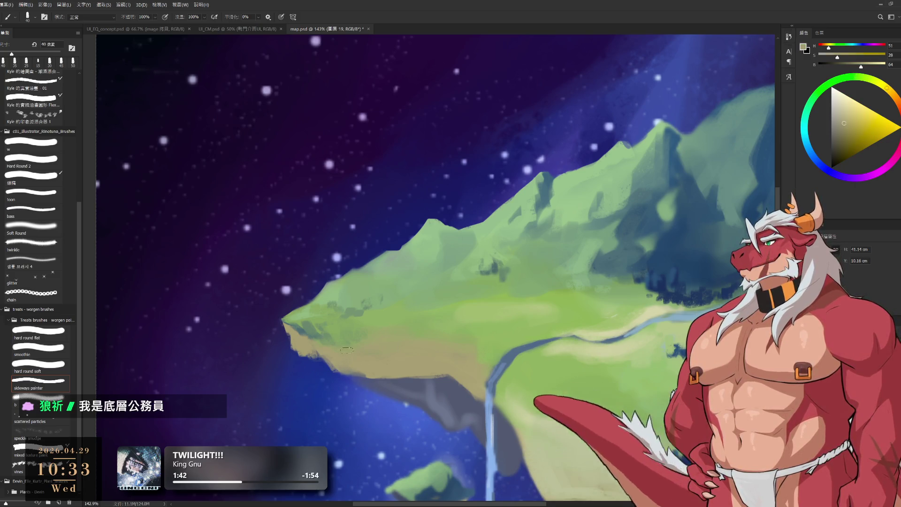
{"action": "key", "text": "e"}
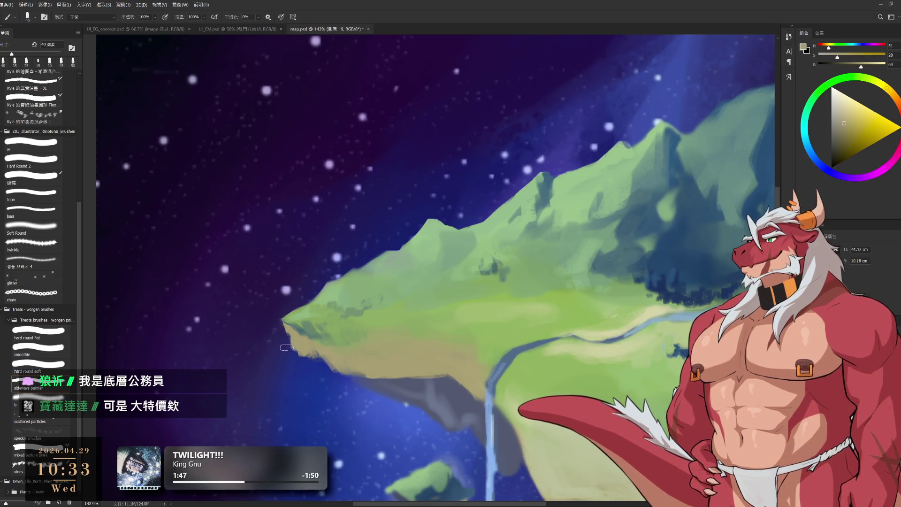
{"action": "key", "text": "b"}
{"action": "left_click", "coordinate": [299, 342], "text": "alt"}
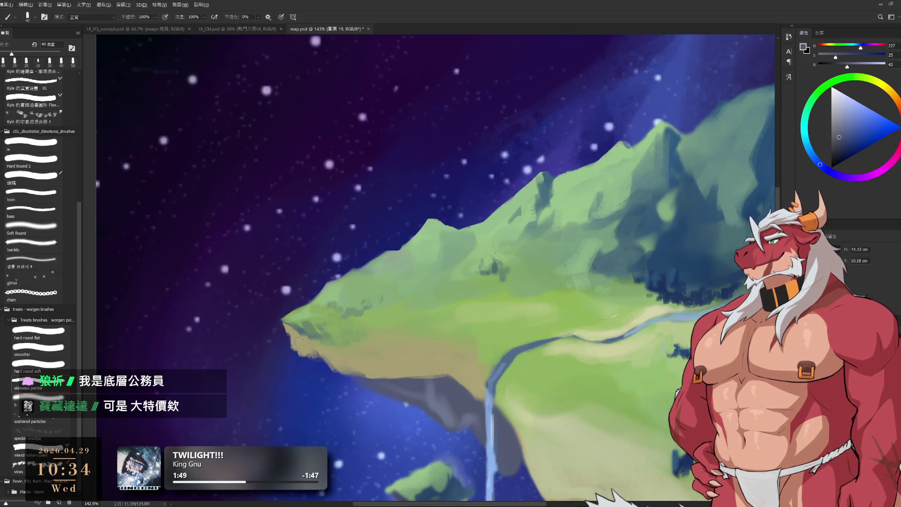
{"action": "key", "text": "bracketleft"}
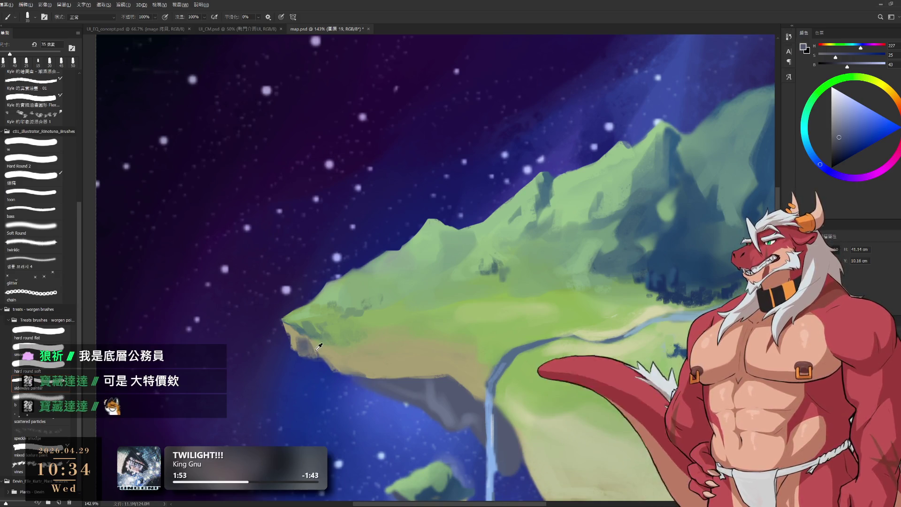
{"action": "left_click", "coordinate": [297, 337], "text": "alt"}
{"action": "key", "text": "bracketleft"}
{"action": "key", "text": "bracketleft"}
{"action": "key", "text": "bracketright"}
{"action": "left_click_drag", "start_coordinate": [337, 362], "coordinate": [390, 344]}
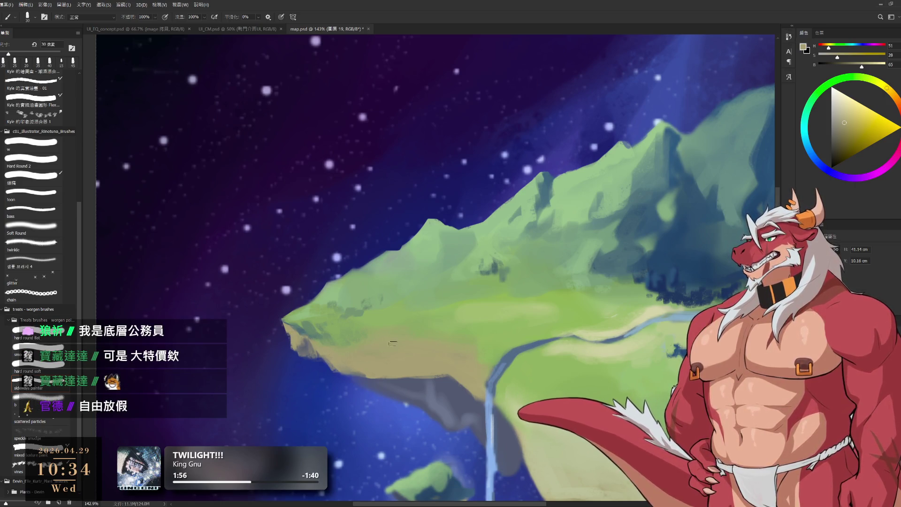
Paint meadow green over the island's left meadow with a slightly larger brush.
{"action": "left_click", "coordinate": [437, 324], "text": "alt"}
{"action": "key", "text": "bracketright"}
{"action": "key", "text": "bracketright"}
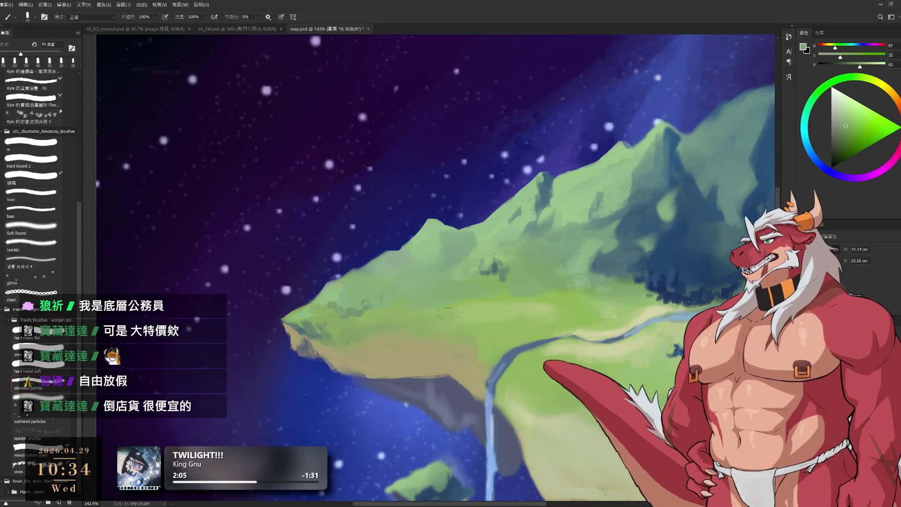
{"action": "key", "text": "bracketright"}
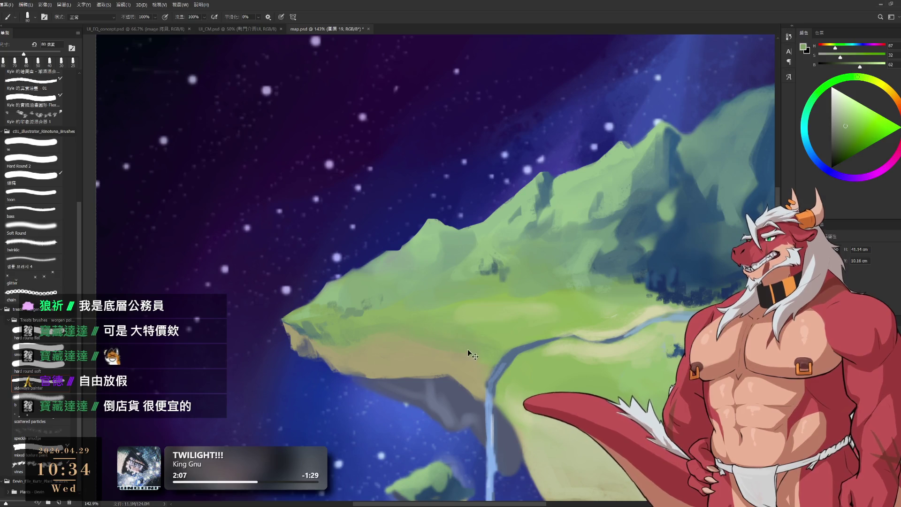
{"action": "key", "text": "bracketleft"}
{"action": "left_click", "coordinate": [451, 333], "text": "alt"}
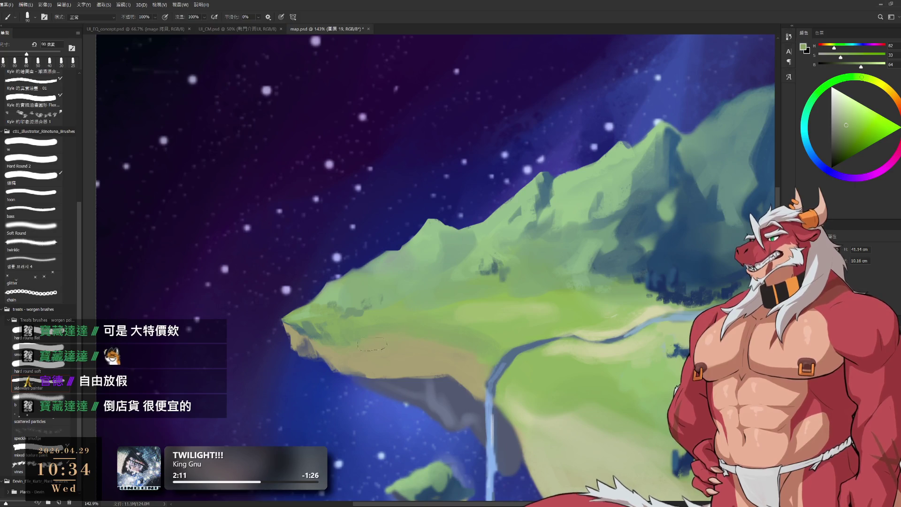
{"action": "left_click_drag", "start_coordinate": [436, 346], "coordinate": [469, 351]}
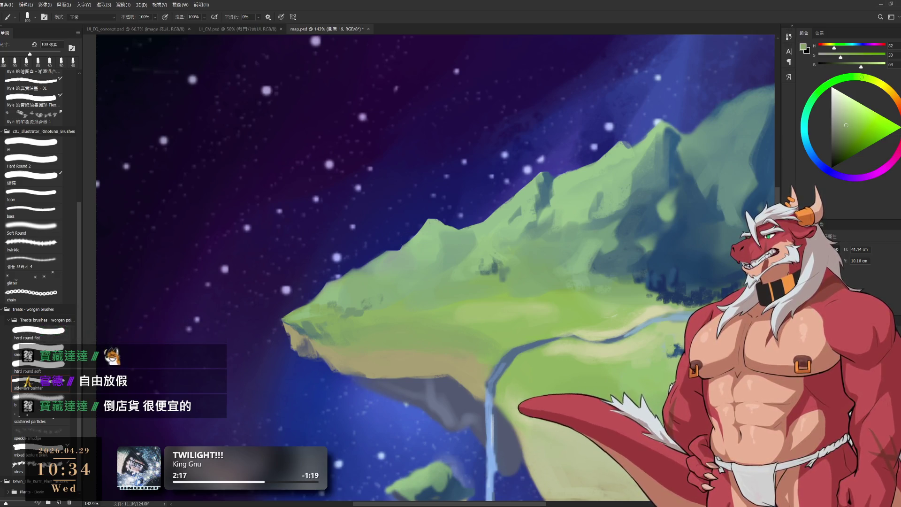
Add a darker forest-teal patch and a faint deeper-green stroke on the island.
{"action": "left_click", "coordinate": [494, 255], "text": "alt"}
{"action": "key", "text": "bracketleft"}
{"action": "key", "text": "bracketleft"}
{"action": "key", "text": "bracketleft"}
{"action": "left_click_drag", "start_coordinate": [380, 307], "coordinate": [397, 293]}
{"action": "left_click", "coordinate": [399, 286], "text": "alt"}
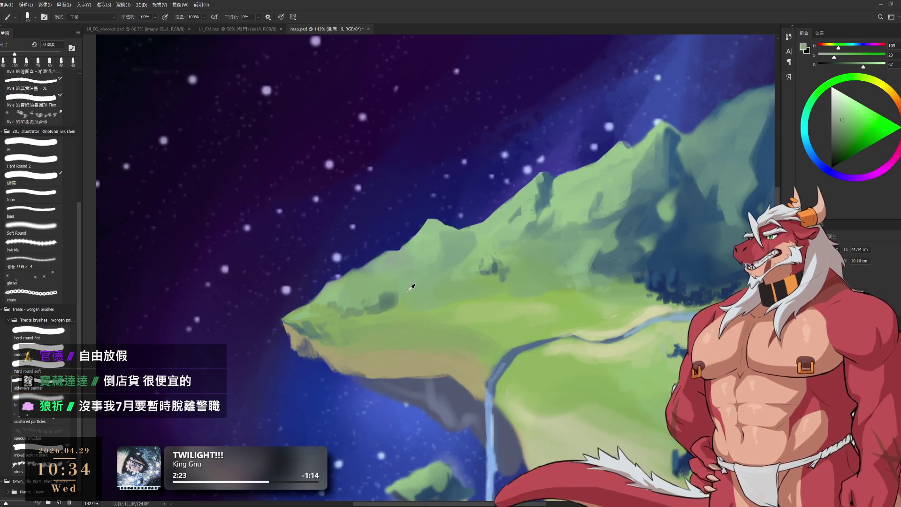
{"action": "key", "text": "bracketleft"}
{"action": "key", "text": "bracketleft"}
{"action": "key", "text": "bracketleft"}
{"action": "left_click", "coordinate": [363, 291], "text": "alt"}
{"action": "left_click_drag", "start_coordinate": [363, 291], "coordinate": [372, 285]}
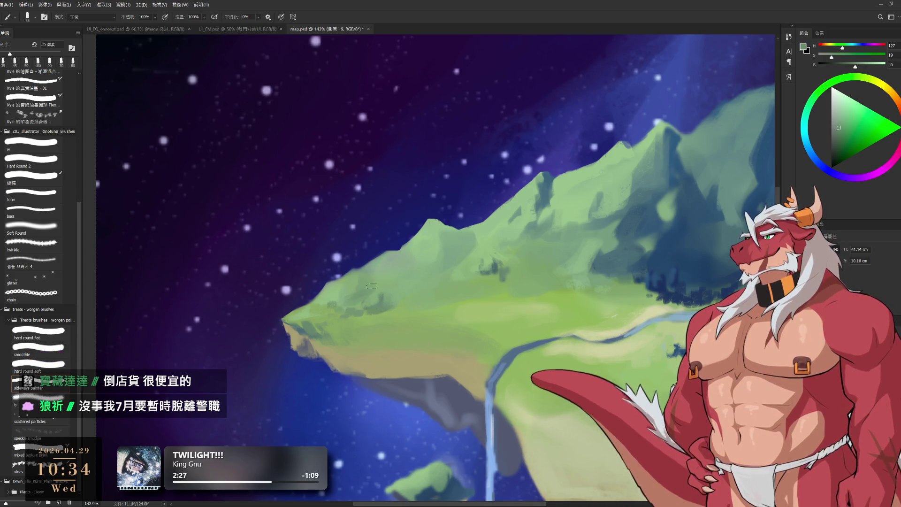
{"action": "key", "text": "bracketleft"}
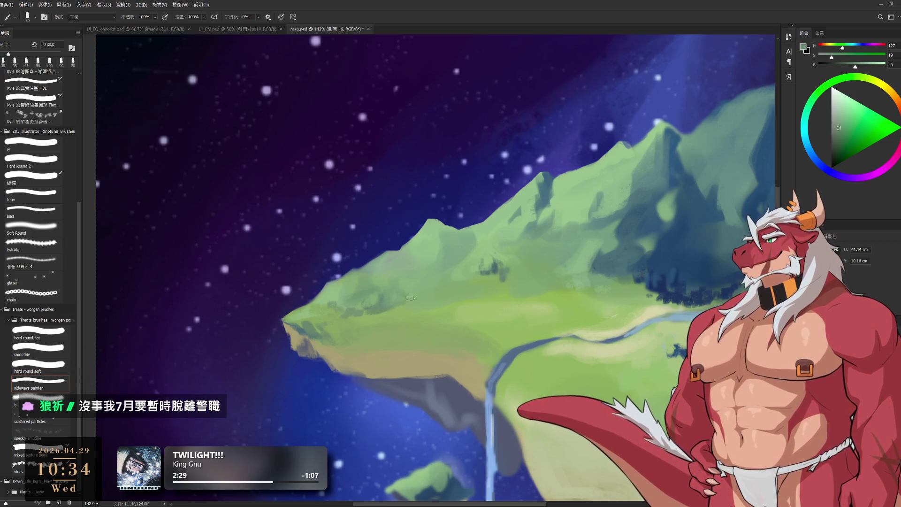
{"action": "scroll", "coordinate": [437, 319], "scroll_direction": "down", "scroll_amount": 8}
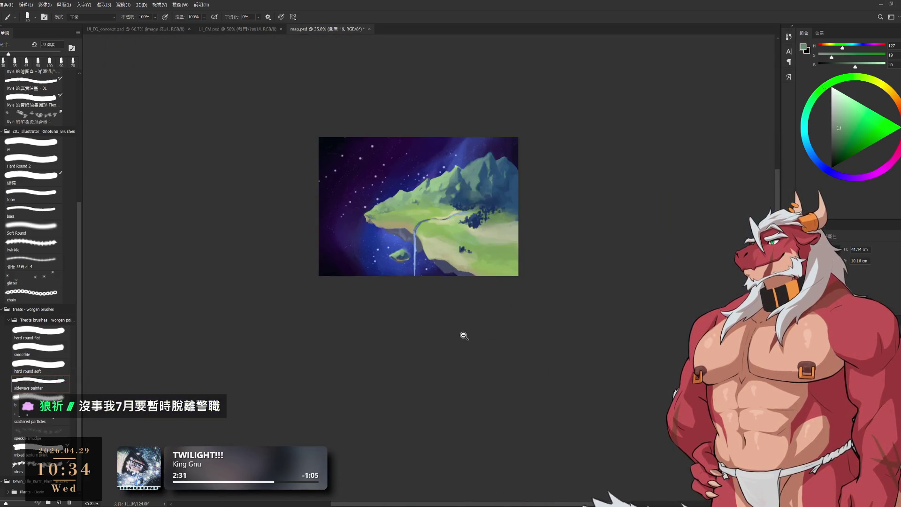
Paint a greyish-blue stroke along the underside edge below the tan cliff.
{"action": "scroll", "coordinate": [456, 246], "scroll_direction": "up", "scroll_amount": 7}
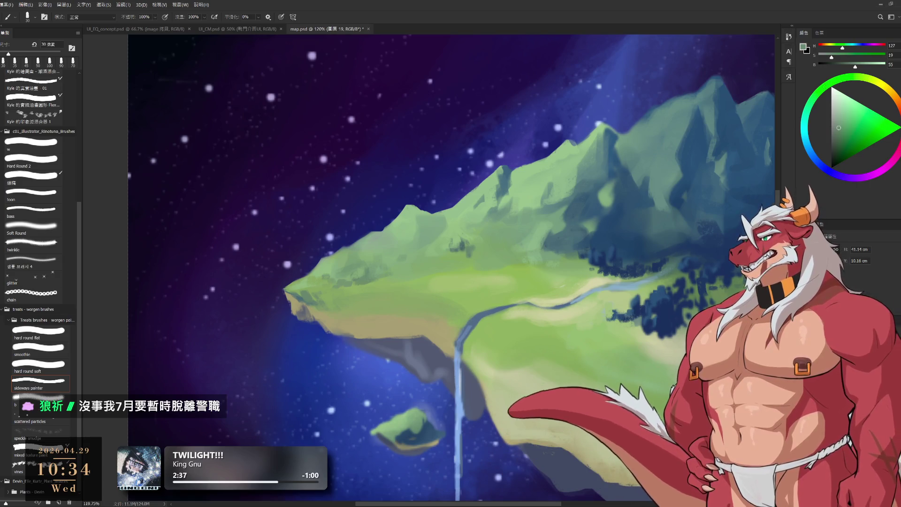
{"action": "scroll", "coordinate": [434, 326], "scroll_direction": "up", "scroll_amount": 2}
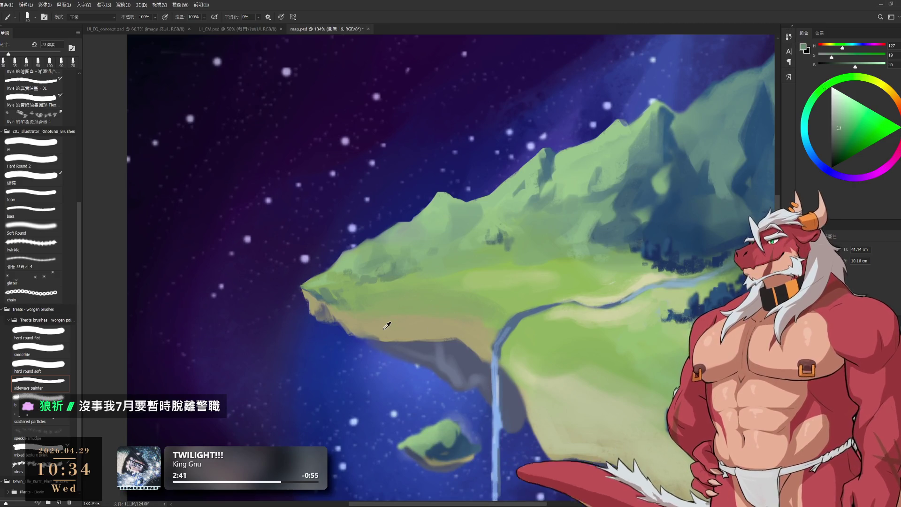
{"action": "left_click", "coordinate": [373, 327], "text": "alt"}
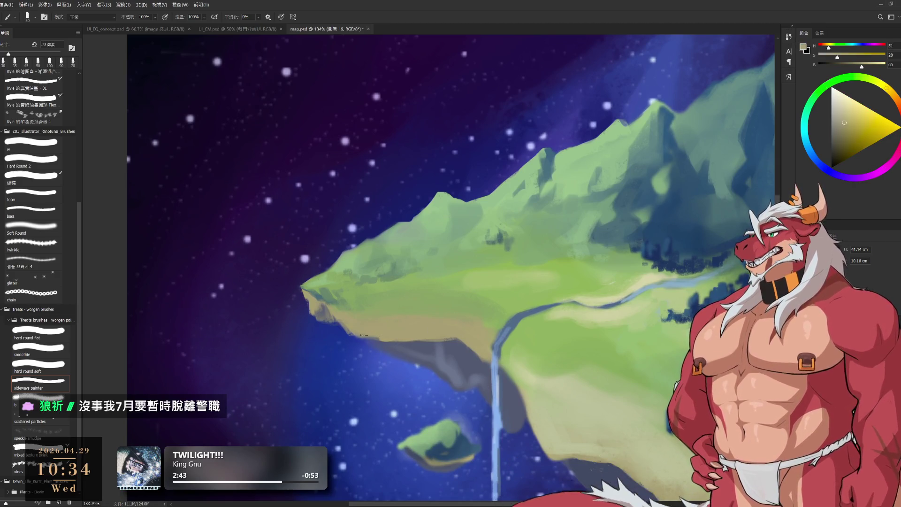
{"action": "left_click", "coordinate": [376, 340], "text": "alt"}
{"action": "left_click_drag", "start_coordinate": [356, 335], "coordinate": [374, 343]}
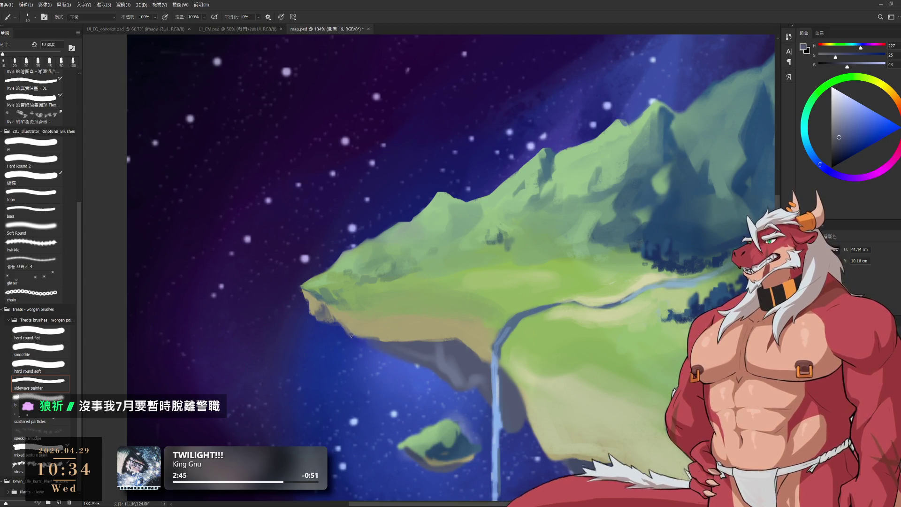
{"action": "scroll", "coordinate": [374, 343], "scroll_direction": "down", "scroll_amount": 5}
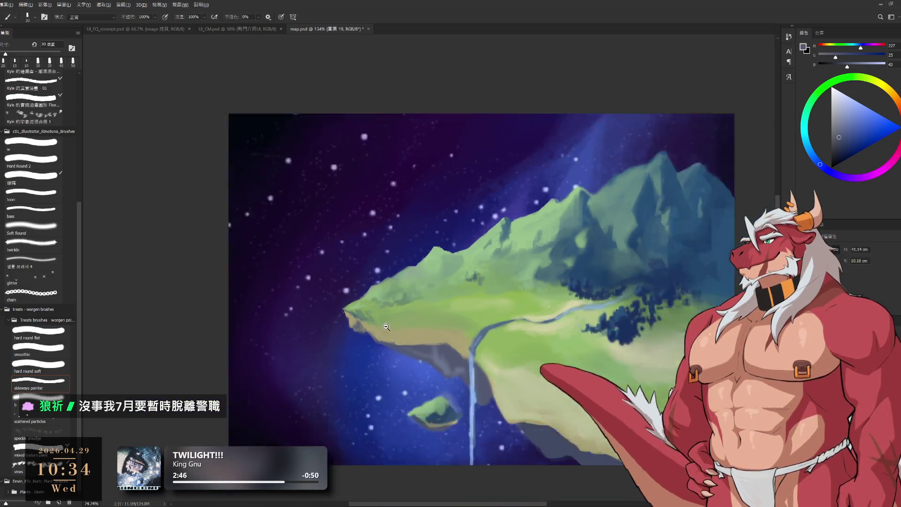
Add a new empty layer, zoom out to about 22%, and pick a soft brush preset.
{"action": "scroll", "coordinate": [374, 342], "scroll_direction": "up", "scroll_amount": 3}
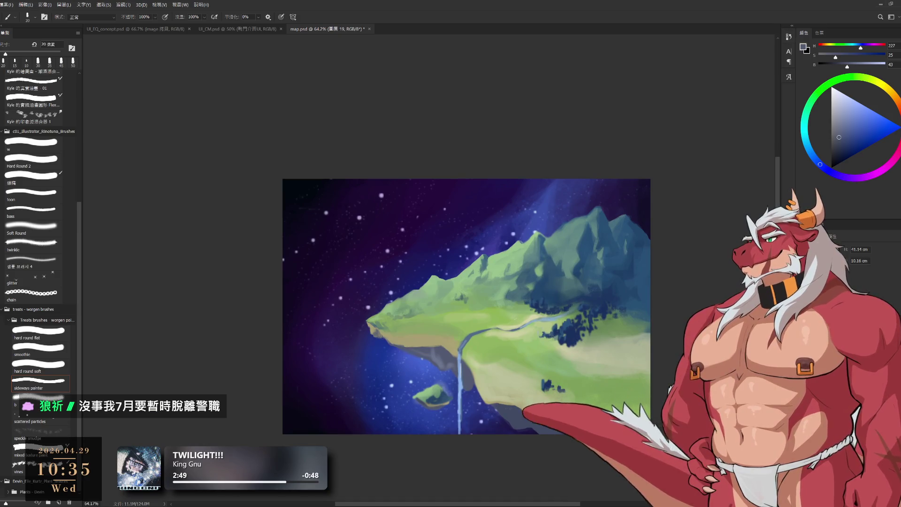
{"action": "key", "text": "ctrl+shift+alt+n"}
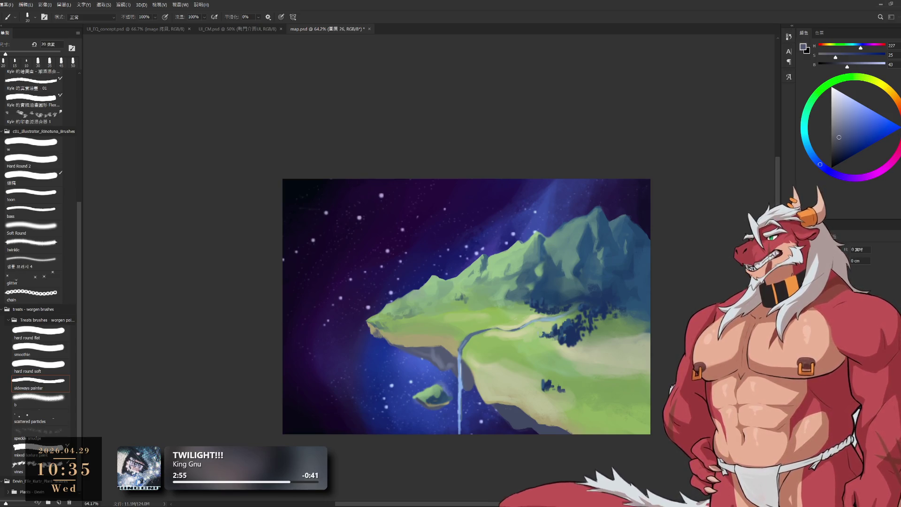
{"action": "scroll", "coordinate": [398, 299], "scroll_direction": "down", "scroll_amount": 1}
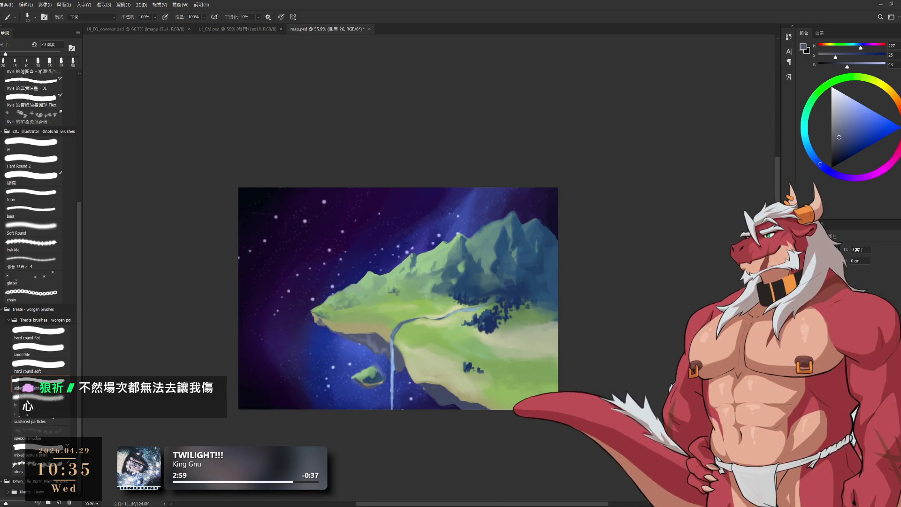
{"action": "scroll", "coordinate": [531, 249], "scroll_direction": "down", "scroll_amount": 4}
{"action": "scroll", "coordinate": [532, 249], "scroll_direction": "down", "scroll_amount": 3}
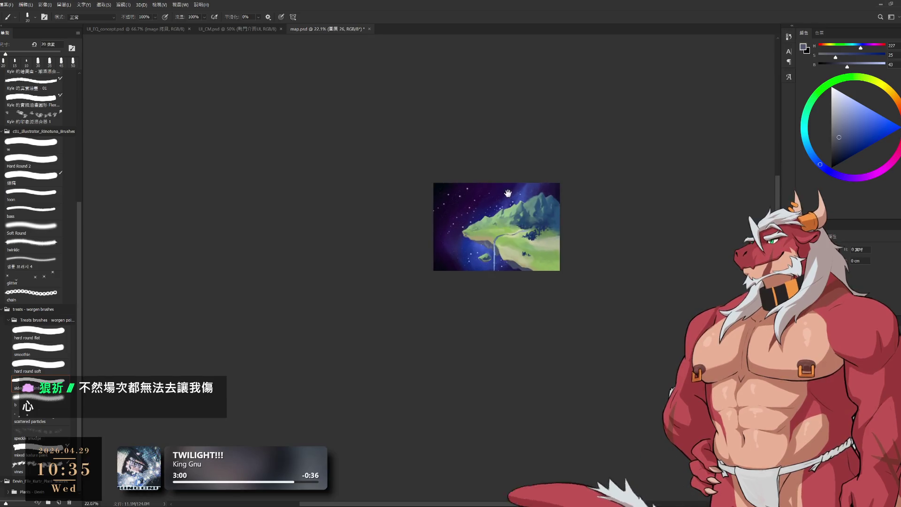
{"action": "left_click", "coordinate": [46, 402]}
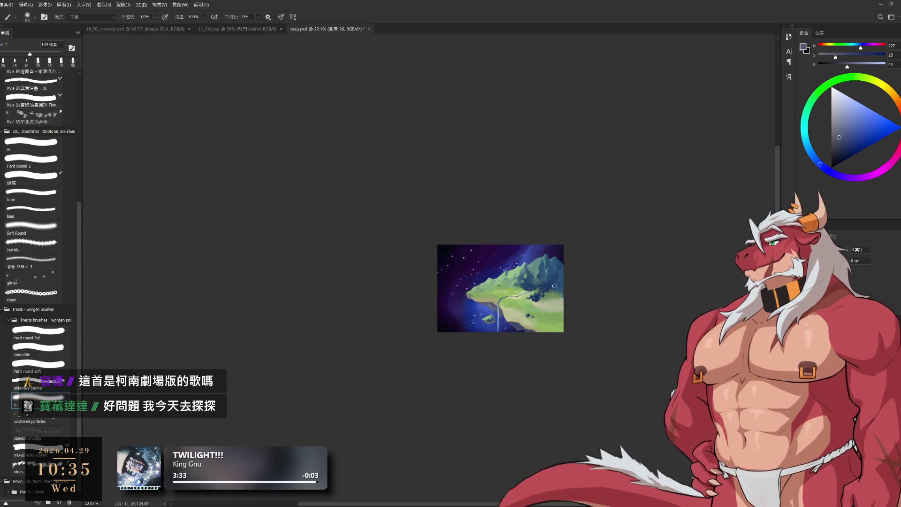
Resize the soft brush, trying wider and narrower widths.
{"action": "key", "text": "bracketright"}
{"action": "key", "text": "bracketright"}
{"action": "key", "text": "bracketright"}
{"action": "key", "text": "bracketright"}
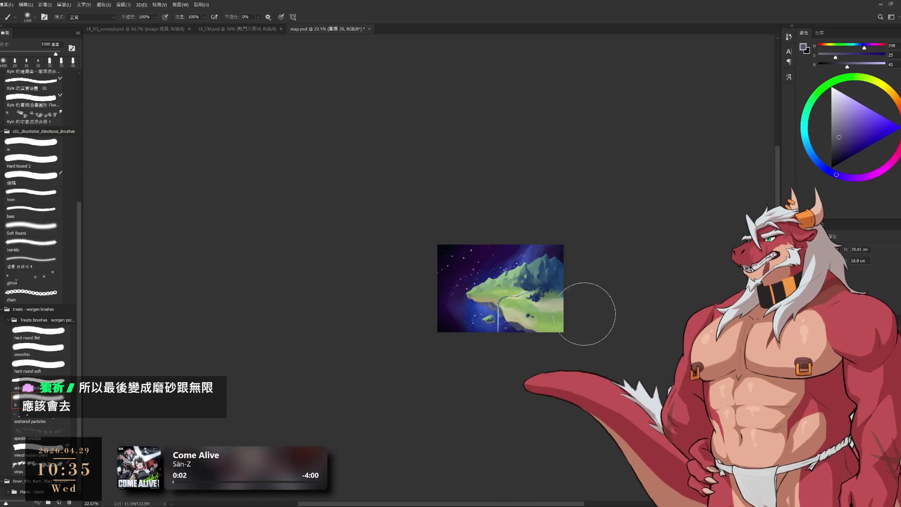
{"action": "key", "text": "bracketright"}
{"action": "key", "text": "bracketright"}
{"action": "key", "text": "bracketright"}
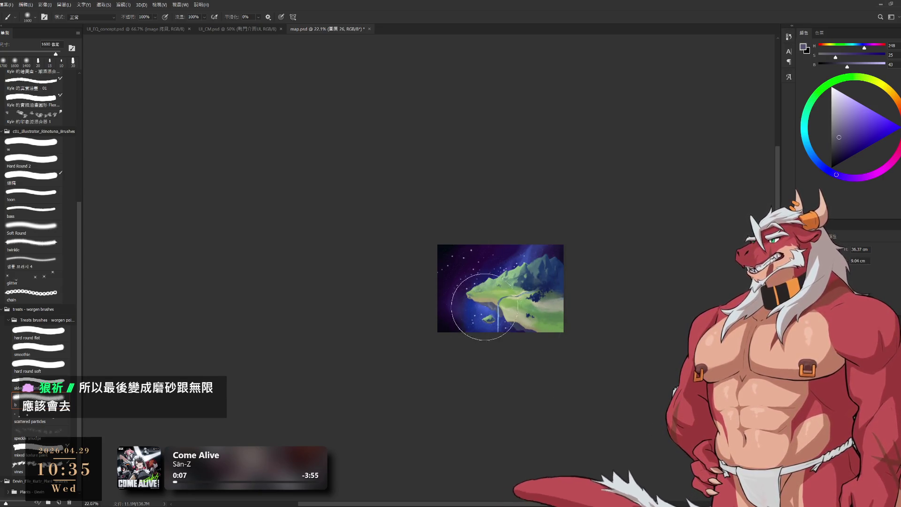
{"action": "key", "text": "bracketleft"}
{"action": "key", "text": "bracketleft"}
{"action": "key", "text": "bracketleft"}
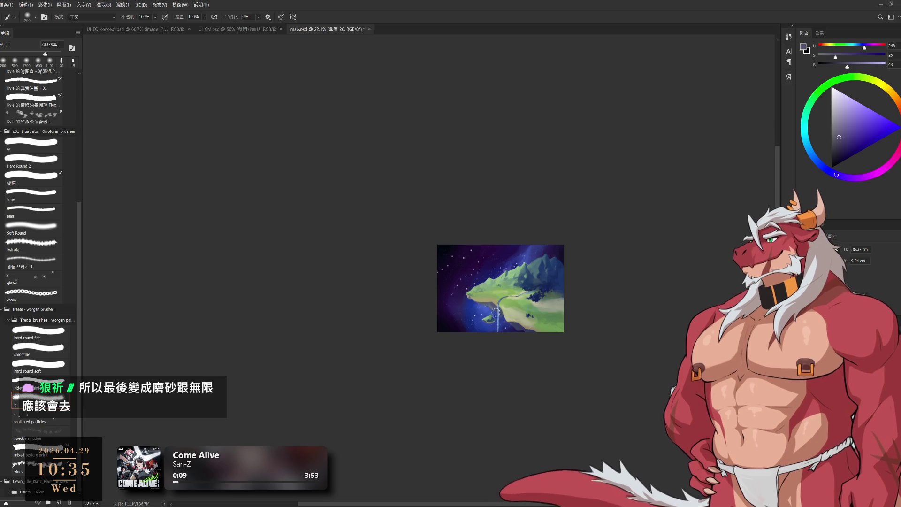
{"action": "key", "text": "bracketright"}
{"action": "key", "text": "bracketright"}
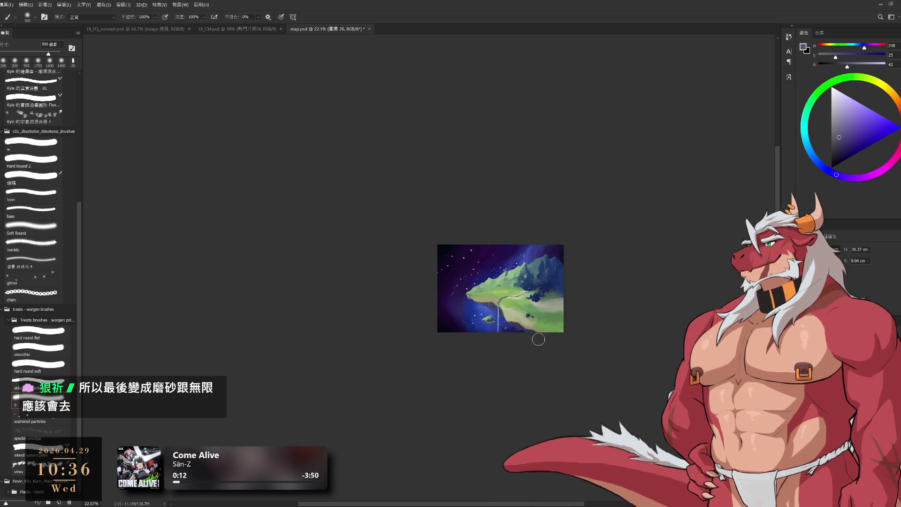
{"action": "scroll", "coordinate": [509, 285], "scroll_direction": "up", "scroll_amount": 1}
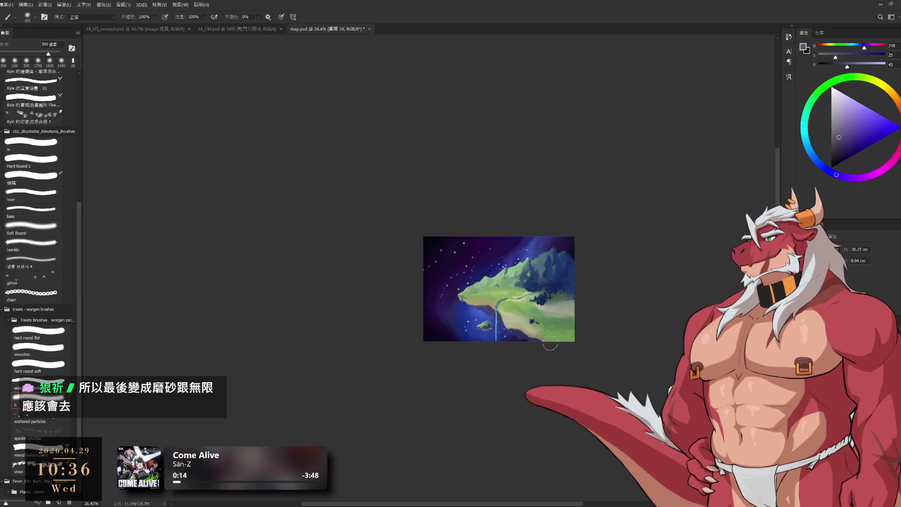
{"action": "key", "text": "bracketright"}
{"action": "key", "text": "bracketright"}
{"action": "key", "text": "bracketright"}
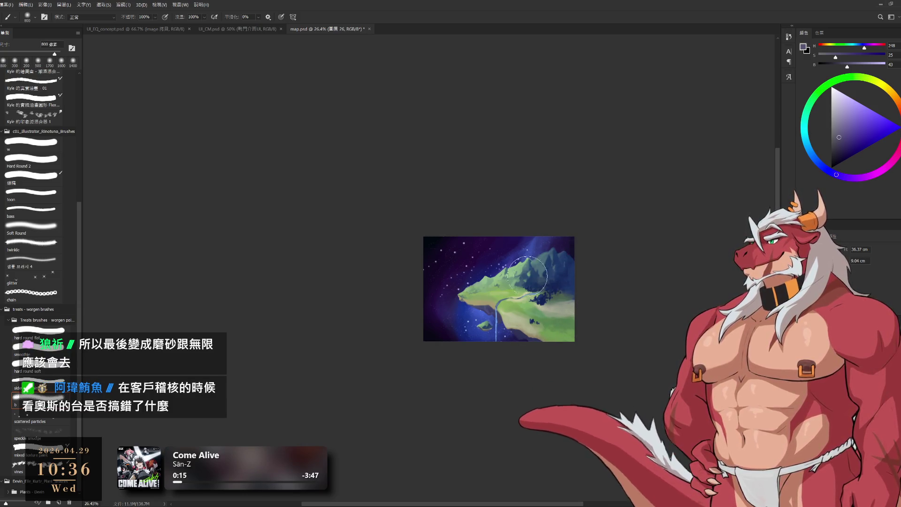
{"action": "key", "text": "bracketleft"}
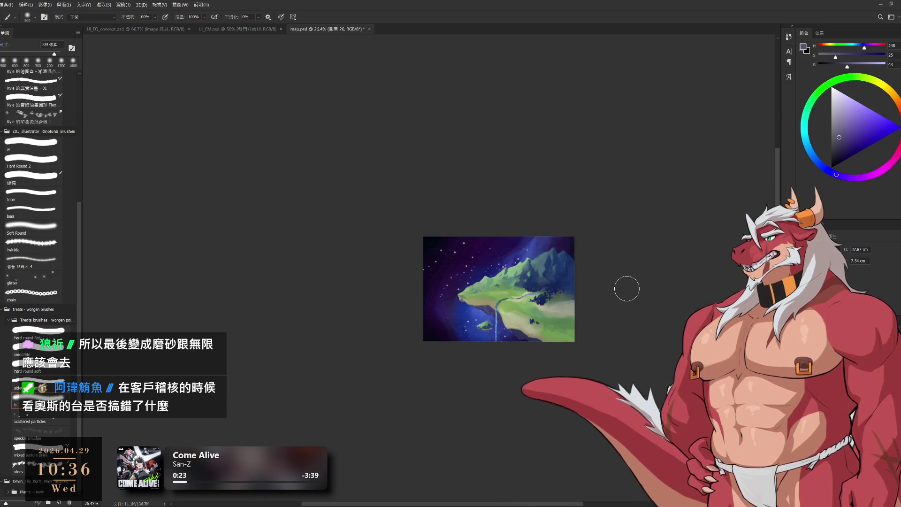
Sample the mountain green and shift it to a paler yellow-green on the colour wheel.
{"action": "key", "text": "e"}
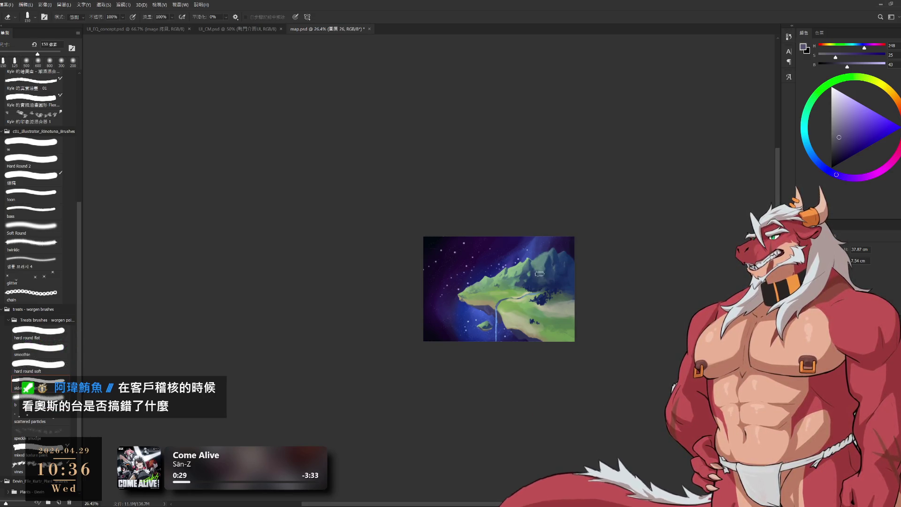
{"action": "left_click", "coordinate": [517, 268], "text": "alt"}
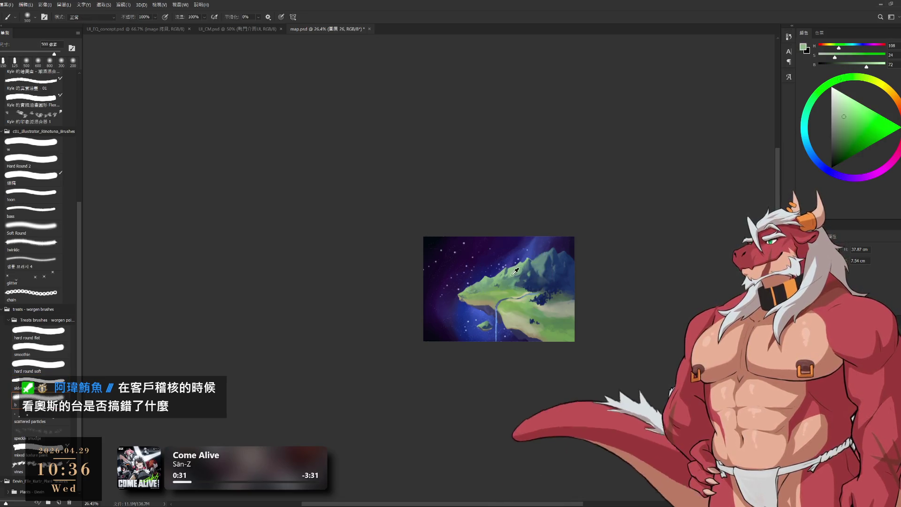
{"action": "left_click", "coordinate": [509, 275], "text": "alt"}
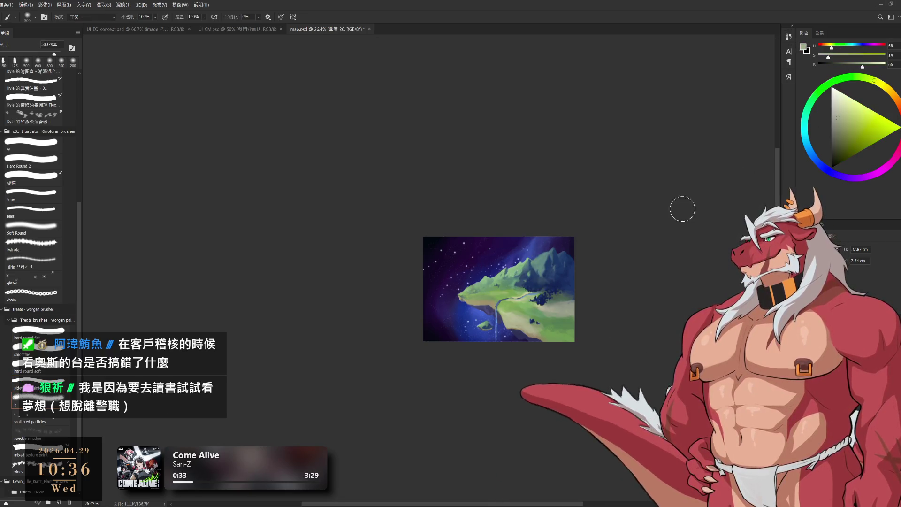
{"action": "key", "text": "bracketright"}
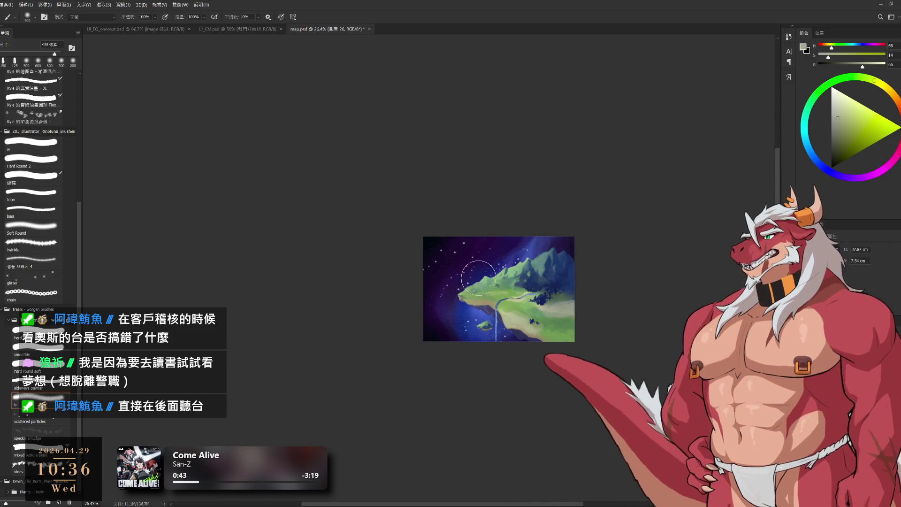
{"action": "key", "text": "bracketright"}
{"action": "key", "text": "bracketright"}
{"action": "key", "text": "bracketleft"}
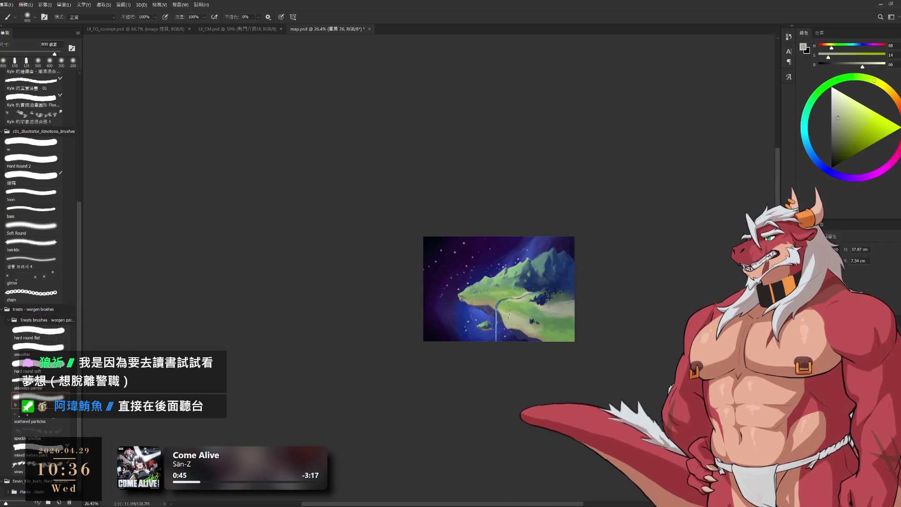
Paint a faint orange-yellow glow along the island's lower-right edge with a smaller brush.
{"action": "left_click", "coordinate": [838, 115]}
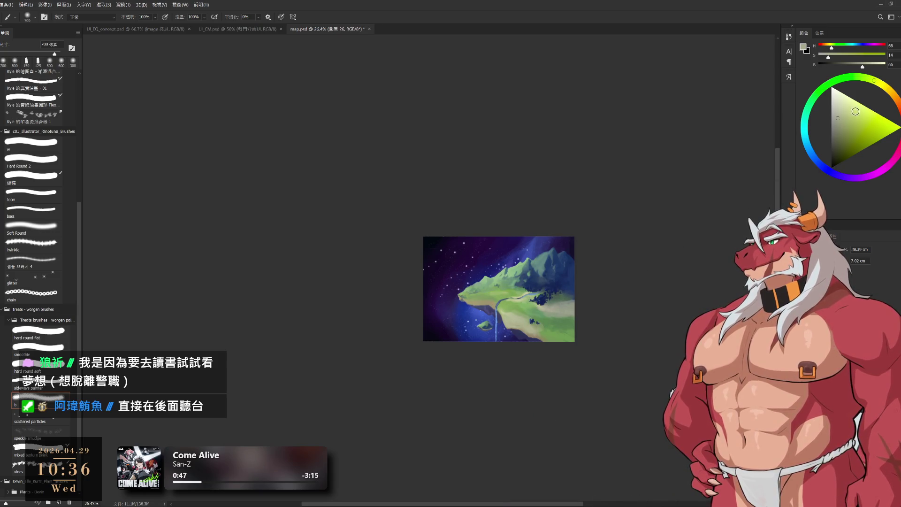
{"action": "left_click_drag", "start_coordinate": [878, 89], "coordinate": [891, 89]}
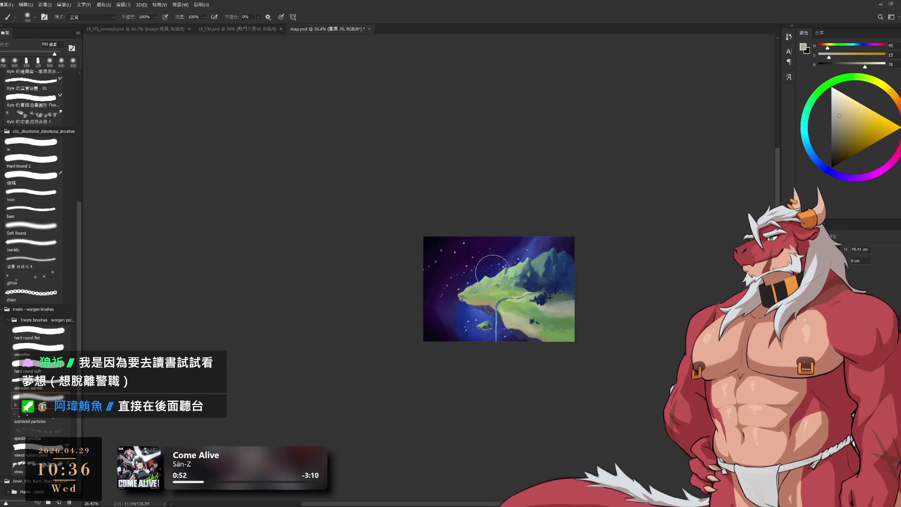
{"action": "key", "text": "bracketleft"}
{"action": "key", "text": "bracketleft"}
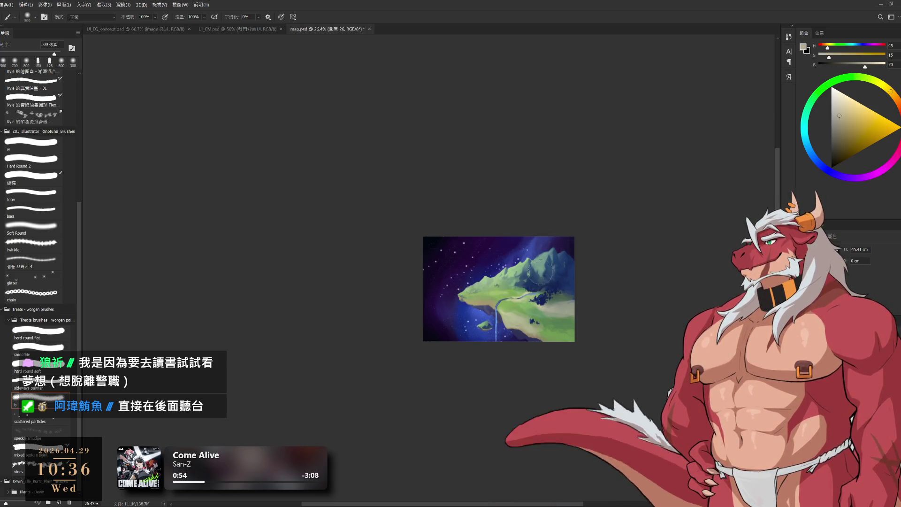
{"action": "key", "text": "bracketleft"}
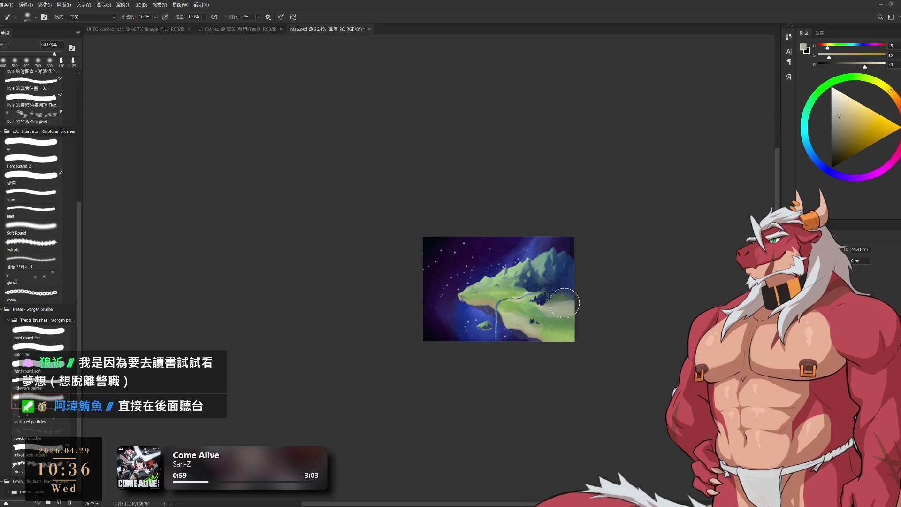
{"action": "left_click_drag", "start_coordinate": [531, 318], "coordinate": [569, 330]}
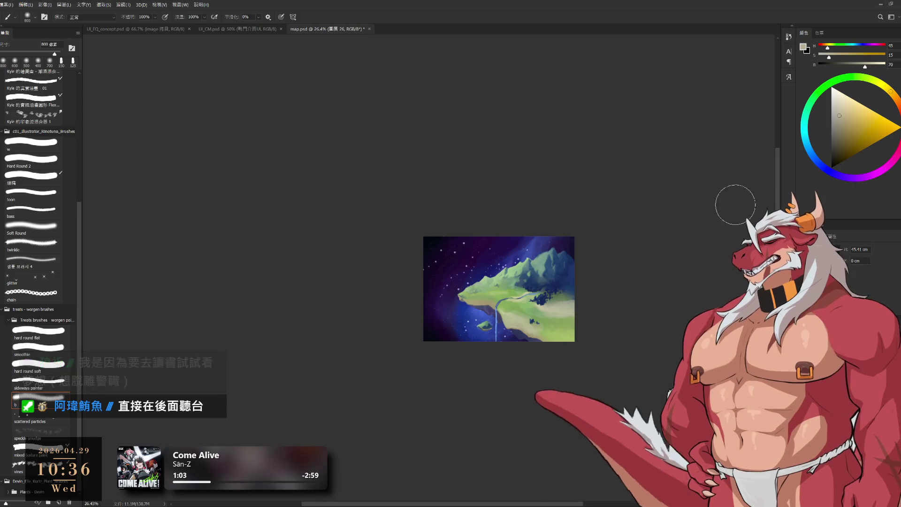
Switch the paint colour to dark grey-blue and zoom in closer on the island.
{"action": "left_click", "coordinate": [525, 280], "text": "alt"}
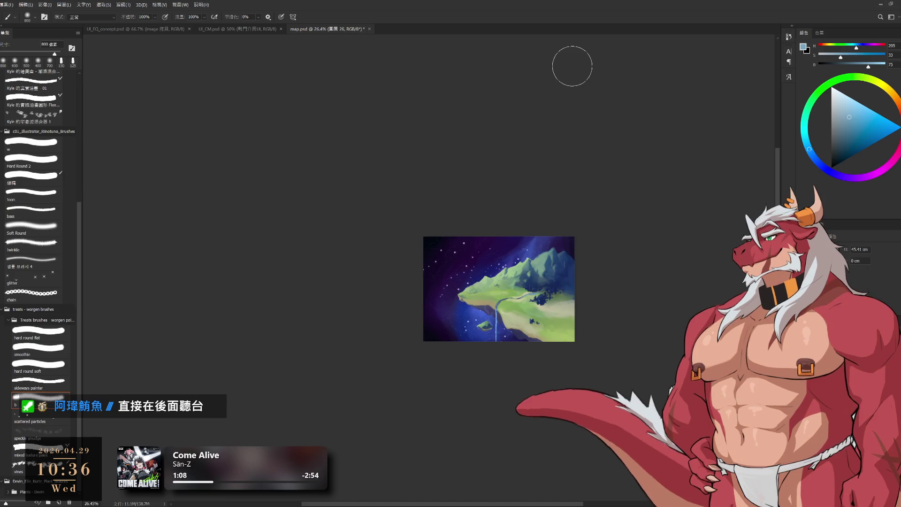
{"action": "key", "text": "bracketleft"}
{"action": "key", "text": "bracketleft"}
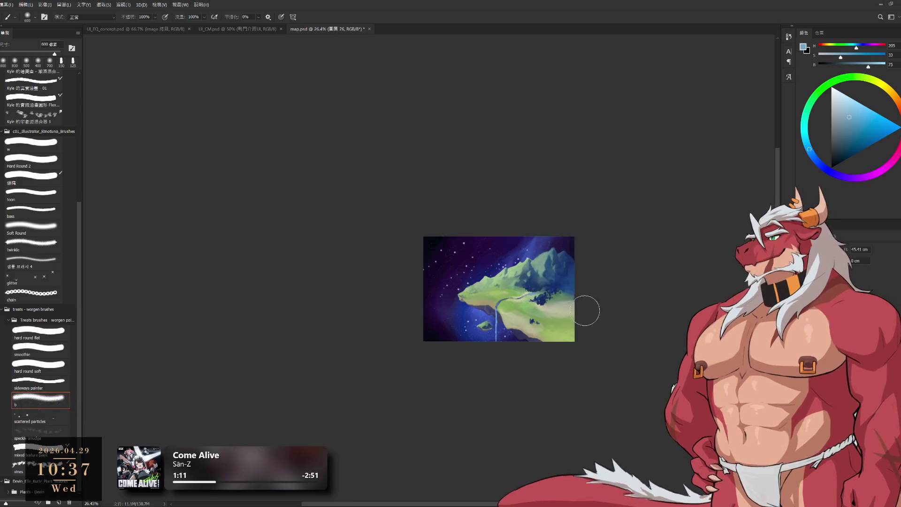
{"action": "key", "text": "bracketleft"}
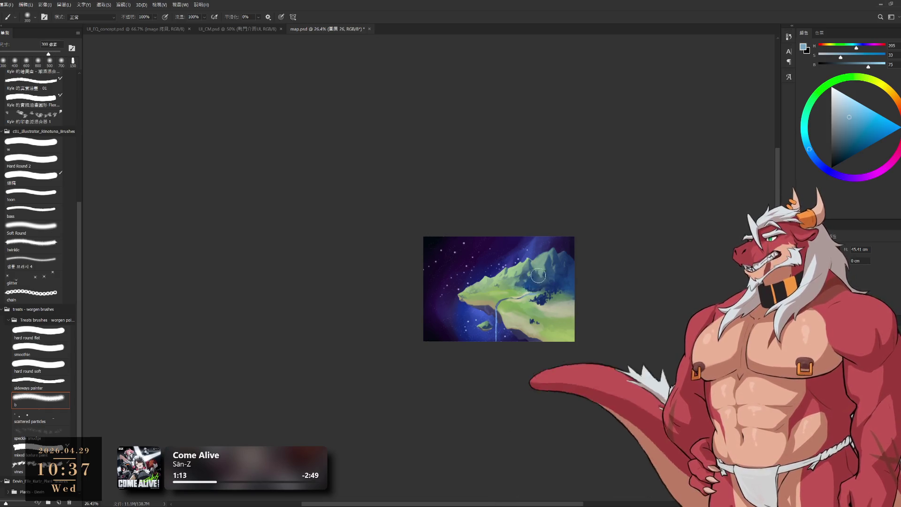
{"action": "key", "text": "bracketright"}
{"action": "key", "text": "bracketright"}
{"action": "key", "text": "bracketright"}
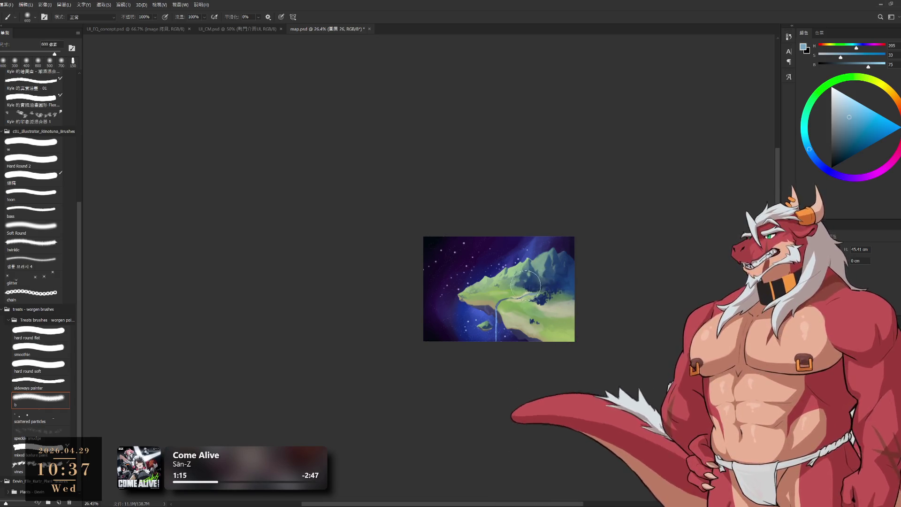
{"action": "key", "text": "bracketleft"}
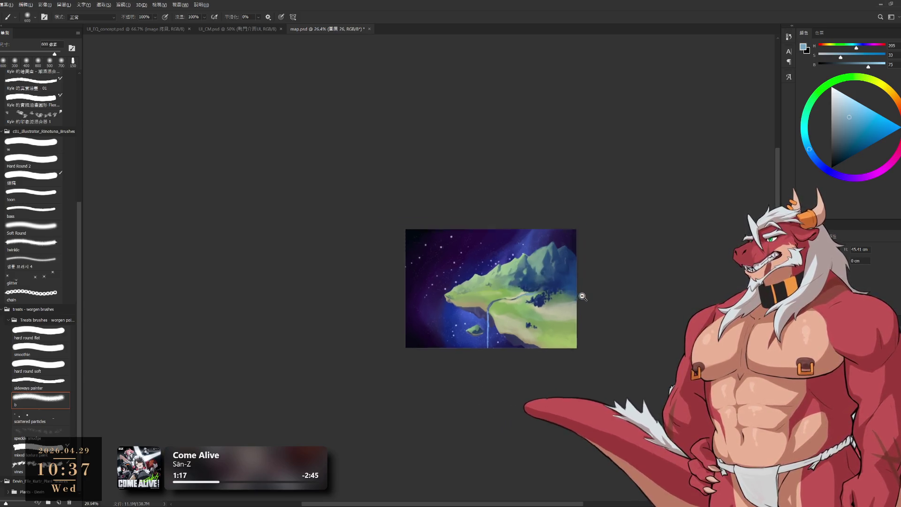
{"action": "scroll", "coordinate": [580, 301], "scroll_direction": "up", "scroll_amount": 3}
{"action": "key", "text": "e"}
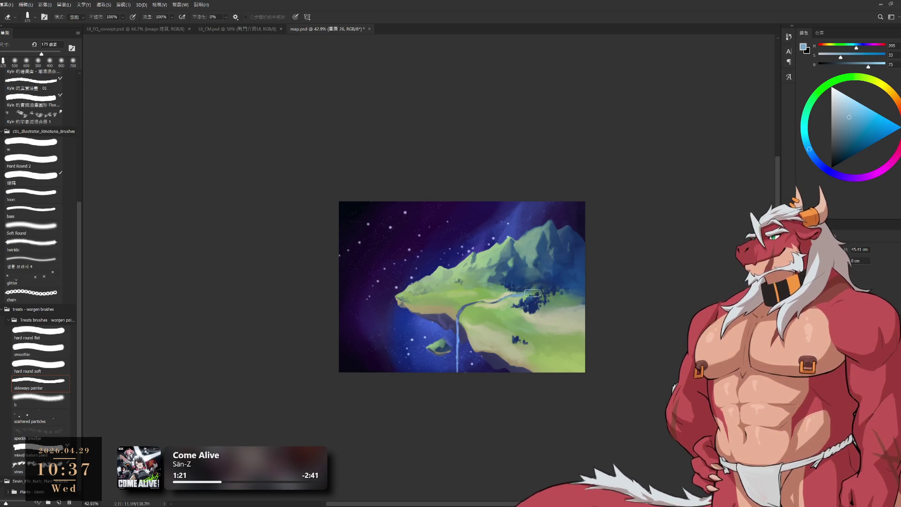
{"action": "key", "text": "b"}
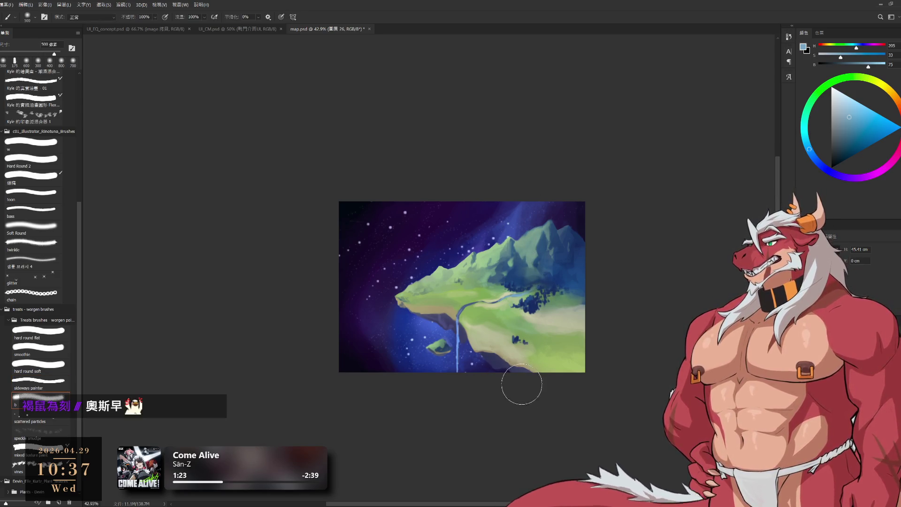
Sample a darker muted blue, shift it to purple, and enlarge the brush slightly.
{"action": "left_click", "coordinate": [532, 367], "text": "alt"}
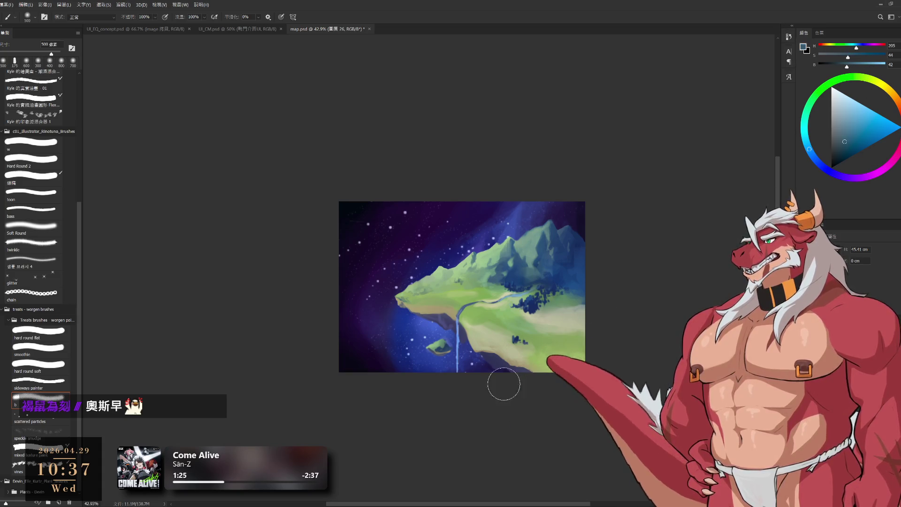
{"action": "key", "text": "bracketleft"}
{"action": "key", "text": "bracketleft"}
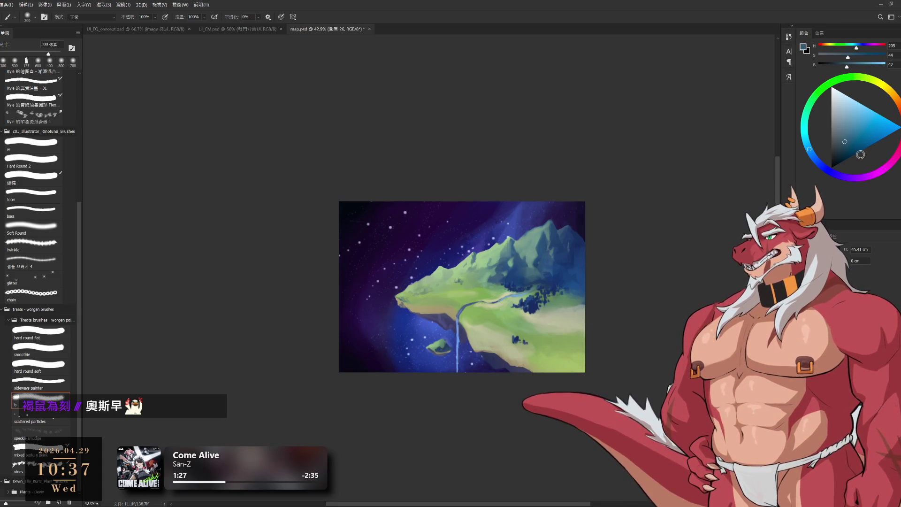
{"action": "left_click", "coordinate": [837, 175]}
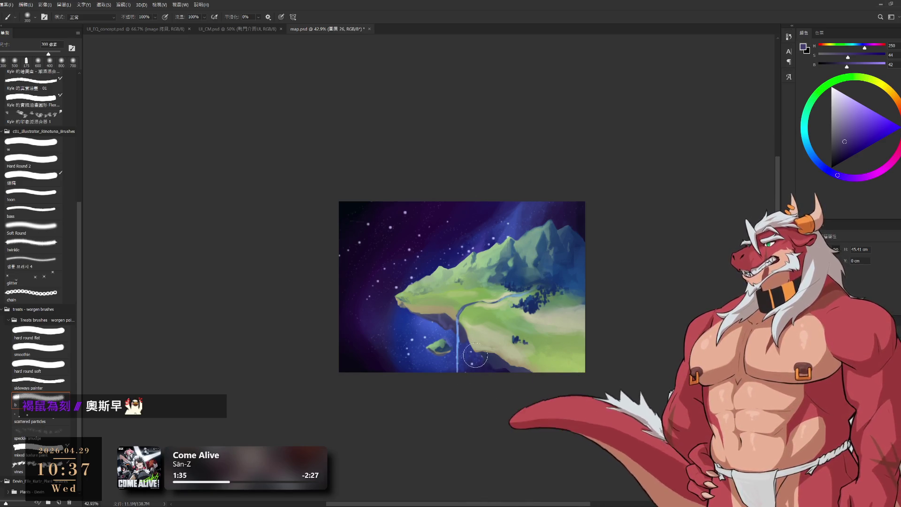
{"action": "key", "text": "bracketright"}
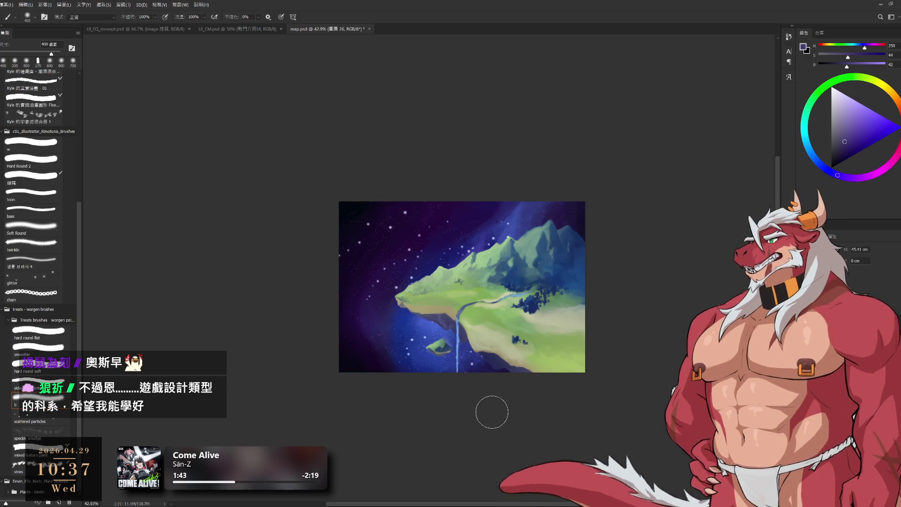
{"action": "scroll", "coordinate": [516, 362], "scroll_direction": "up", "scroll_amount": 3}
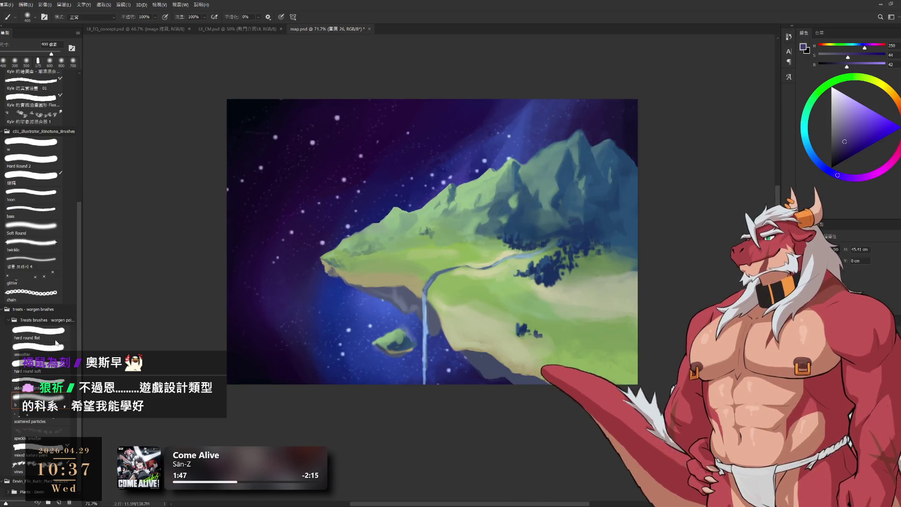
With a smaller textured brush on the island layer, paint purple shading along the island's lower edge.
{"action": "left_click", "coordinate": [39, 386]}
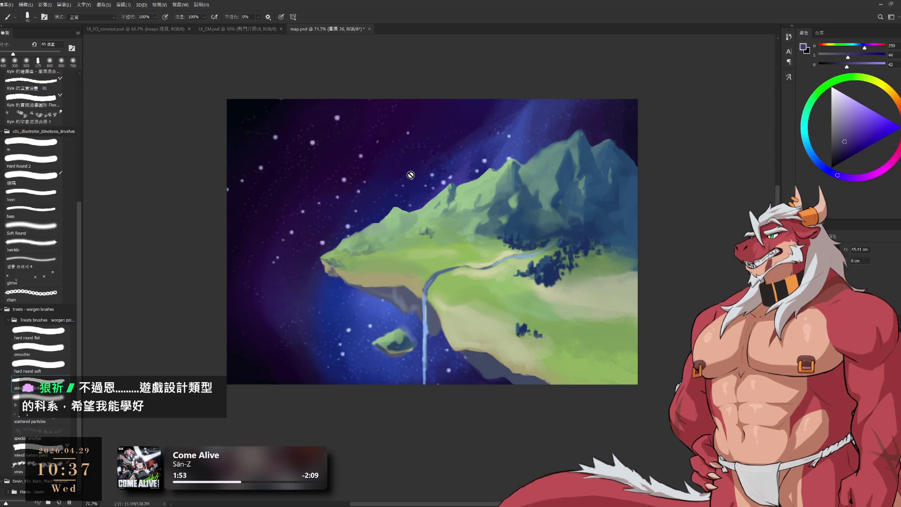
{"action": "right_click", "coordinate": [469, 346], "text": "ctrl+alt"}
{"action": "left_click", "coordinate": [471, 346], "text": "alt"}
{"action": "key", "text": "bracketleft"}
{"action": "key", "text": "bracketleft"}
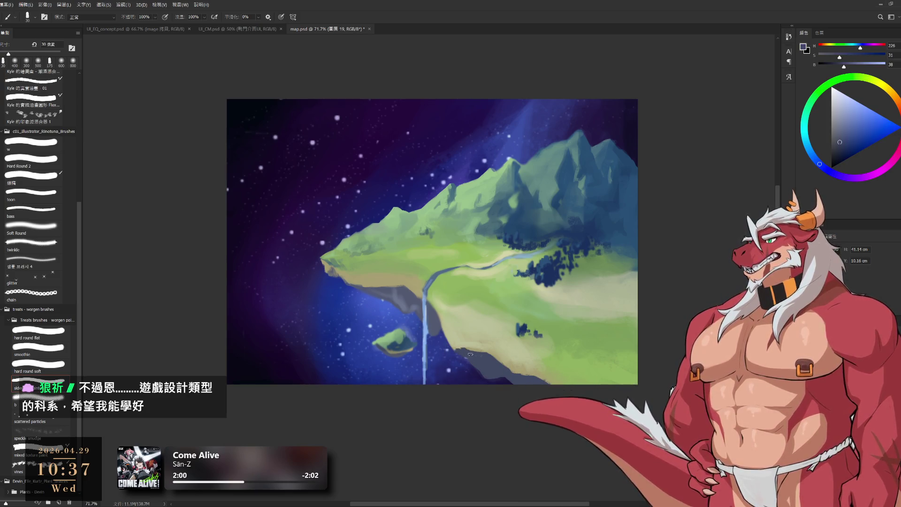
{"action": "left_click", "coordinate": [464, 350], "text": "alt"}
{"action": "key", "text": "bracketright"}
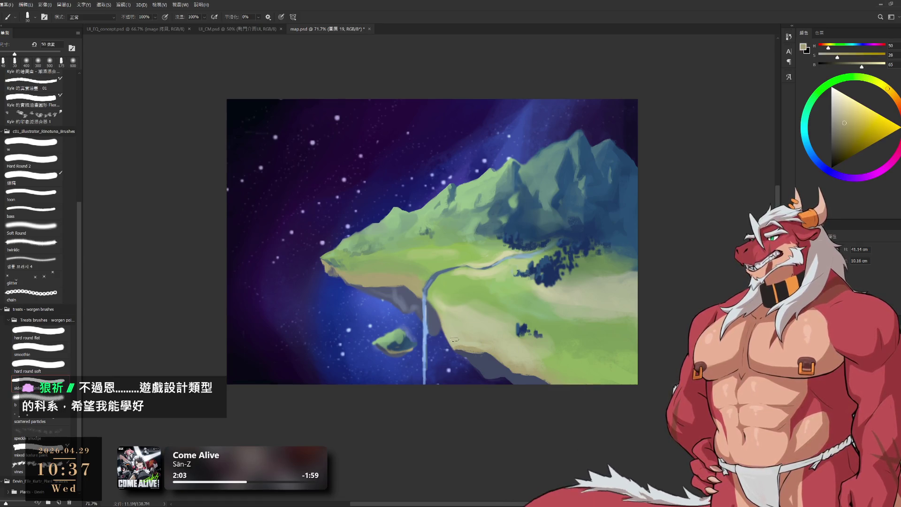
{"action": "left_click_drag", "start_coordinate": [464, 344], "coordinate": [502, 353]}
{"action": "key", "text": "bracketright"}
{"action": "key", "text": "bracketright"}
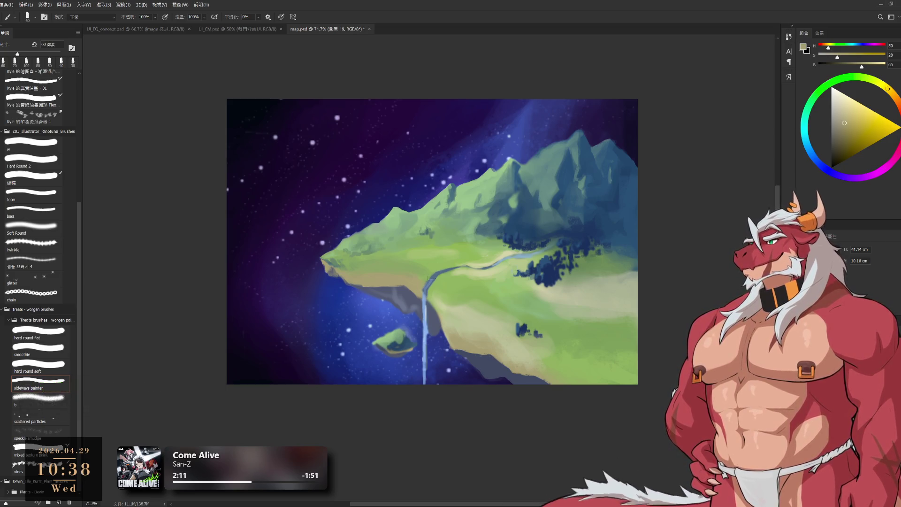
Sample blue-grey tones from the underside, then pale olive and green tones from the land.
{"action": "left_click", "coordinate": [403, 298], "text": "alt"}
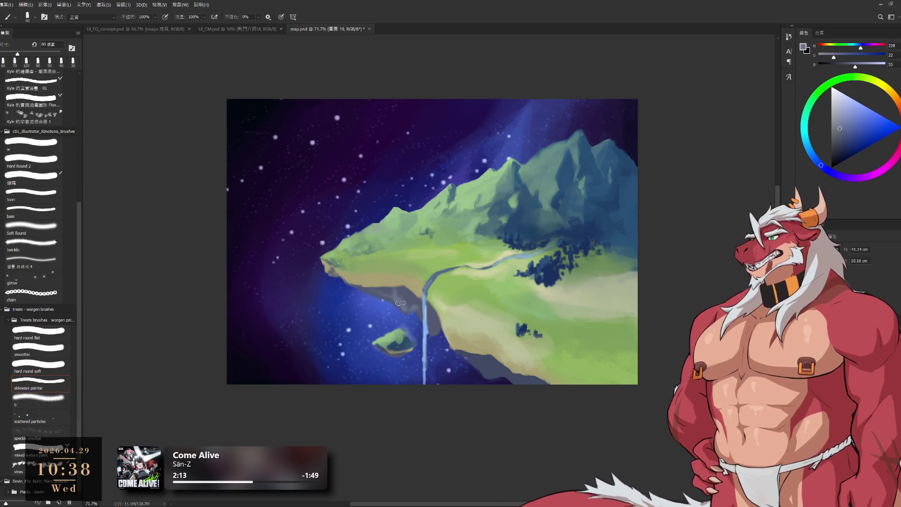
{"action": "left_click", "coordinate": [399, 306], "text": "alt"}
{"action": "key", "text": "bracketright"}
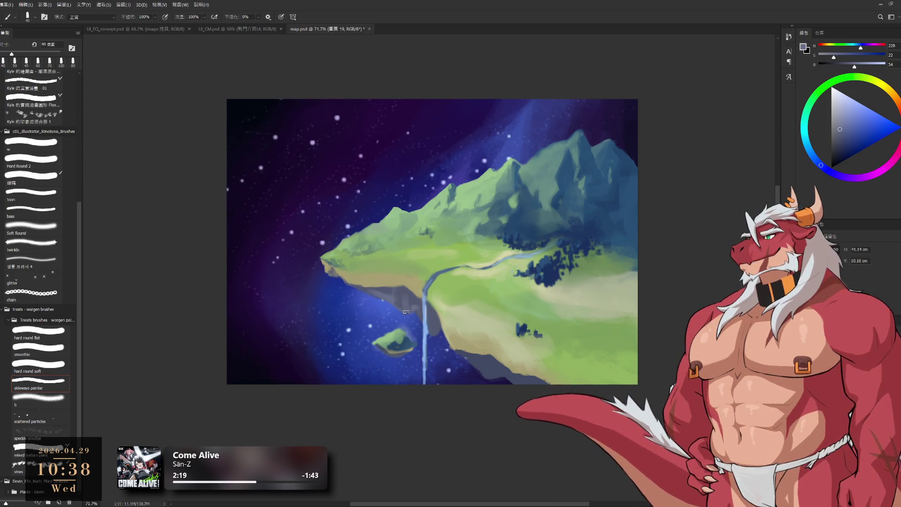
{"action": "left_click", "coordinate": [406, 319], "text": "alt"}
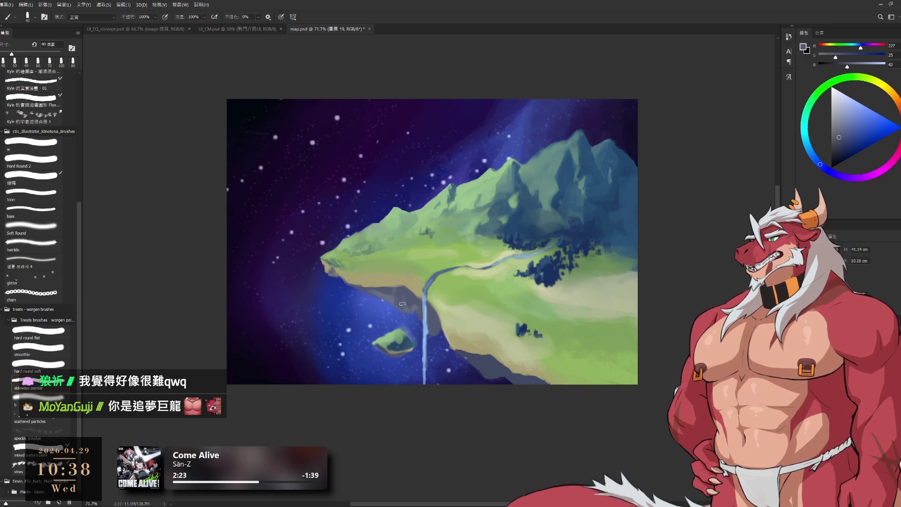
{"action": "left_click", "coordinate": [399, 287], "text": "alt"}
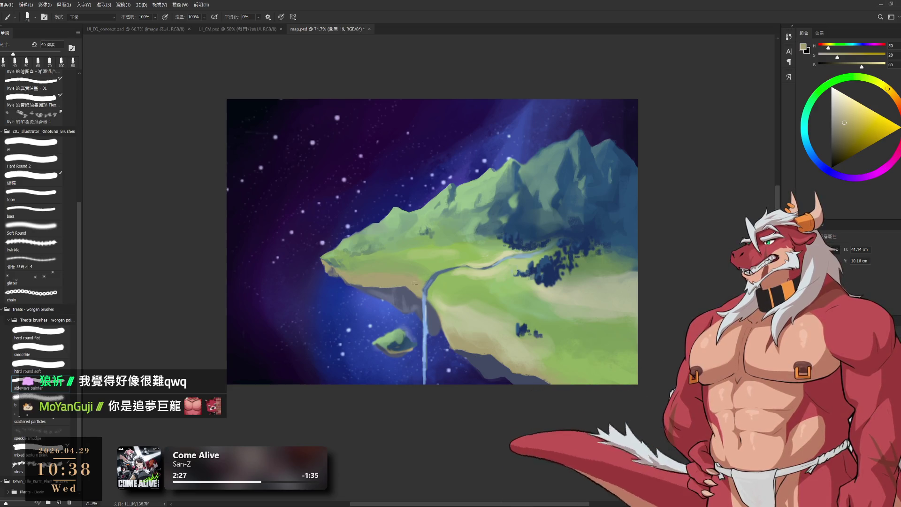
{"action": "left_click", "coordinate": [389, 273], "text": "alt"}
{"action": "key", "text": "bracketright"}
{"action": "key", "text": "bracketright"}
{"action": "key", "text": "bracketright"}
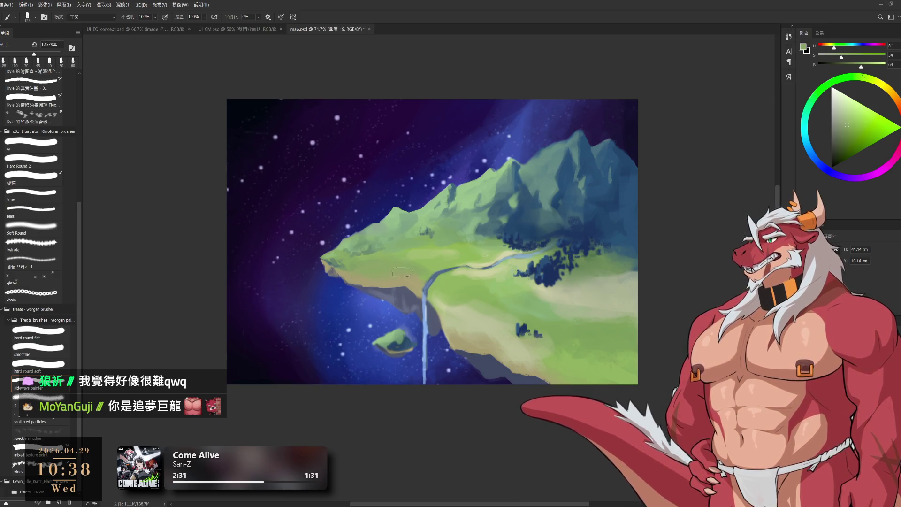
Paint a broad soft green stroke across the field and sample paler yellow-greens from it.
{"action": "key", "text": "bracketright"}
{"action": "key", "text": "bracketright"}
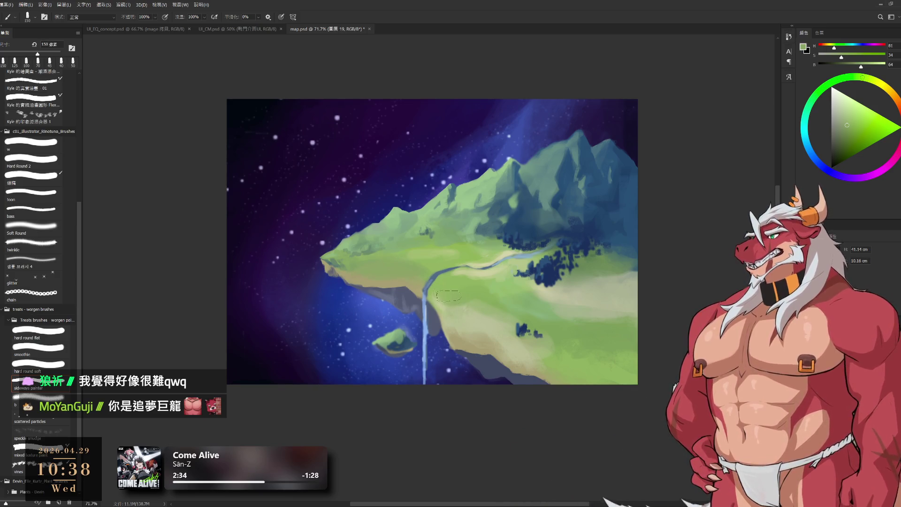
{"action": "left_click_drag", "start_coordinate": [461, 297], "coordinate": [524, 308]}
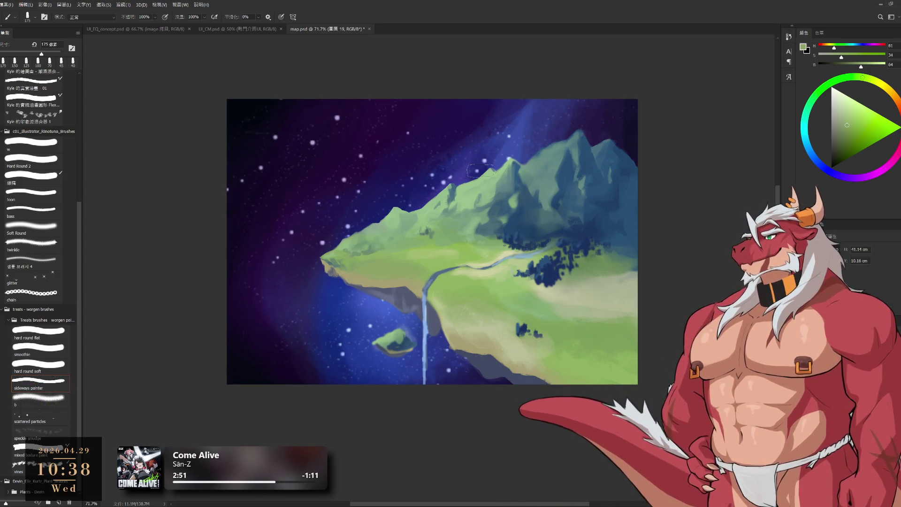
{"action": "left_click", "coordinate": [542, 320], "text": "alt"}
{"action": "left_click", "coordinate": [524, 332], "text": "alt"}
{"action": "left_click", "coordinate": [527, 332], "text": "alt"}
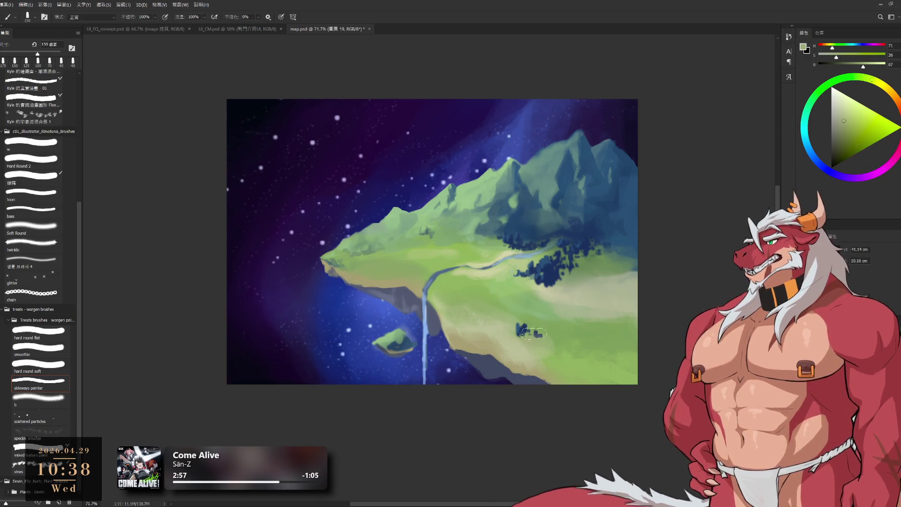
{"action": "key", "text": "bracketleft"}
{"action": "key", "text": "bracketleft"}
{"action": "key", "text": "bracketleft"}
{"action": "key", "text": "bracketright"}
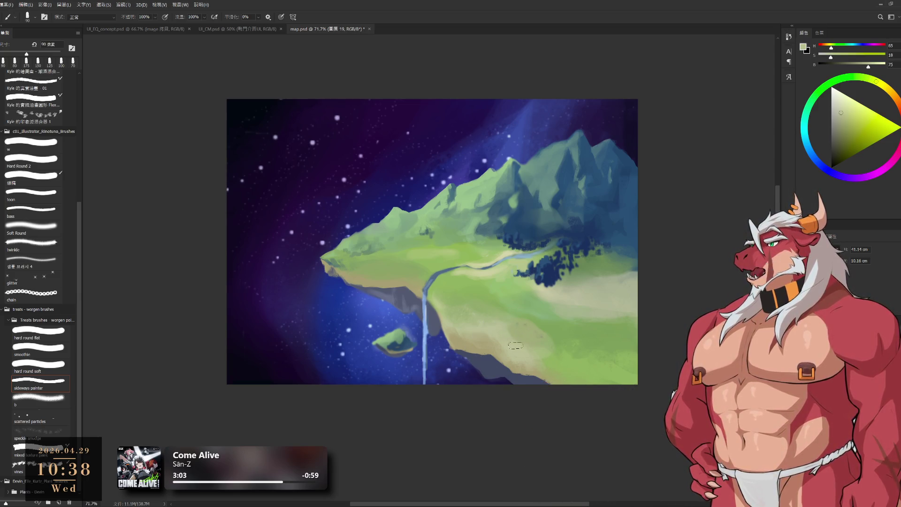
{"action": "key", "text": "bracketright"}
Sample mid, lighter, darker and muted field greens while resizing the brush.
{"action": "left_click", "coordinate": [529, 337], "text": "alt"}
{"action": "key", "text": "bracketright"}
{"action": "key", "text": "bracketright"}
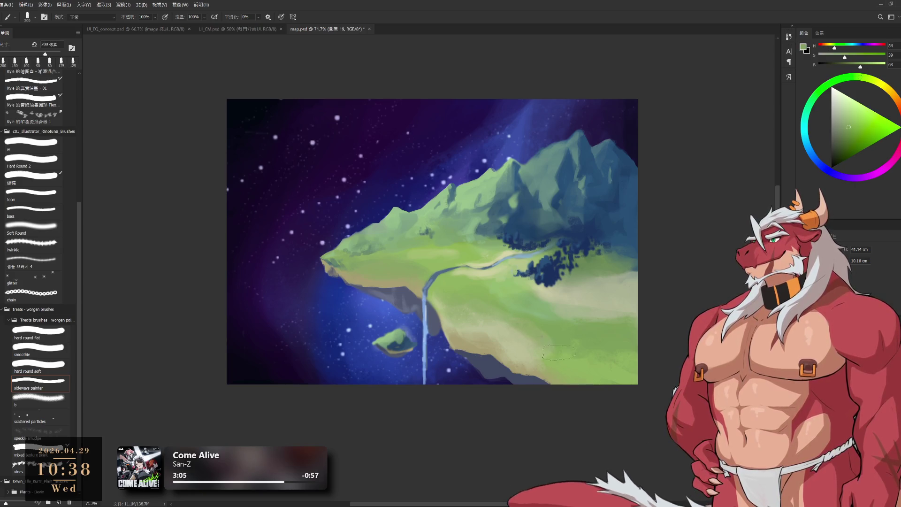
{"action": "left_click", "coordinate": [563, 365], "text": "alt"}
{"action": "key", "text": "bracketleft"}
{"action": "key", "text": "bracketleft"}
{"action": "key", "text": "bracketleft"}
{"action": "key", "text": "bracketleft"}
{"action": "left_click", "coordinate": [547, 357], "text": "alt"}
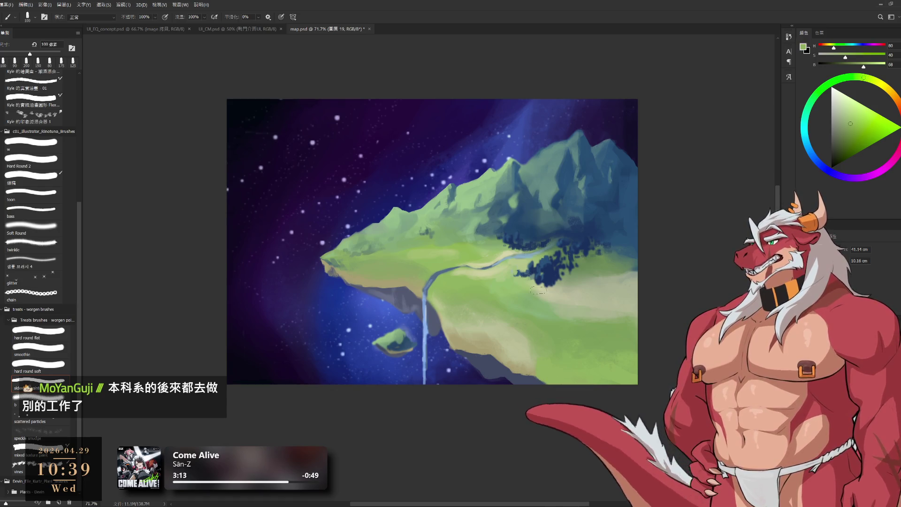
{"action": "left_click", "coordinate": [527, 363], "text": "alt"}
{"action": "key", "text": "bracketleft"}
{"action": "key", "text": "bracketleft"}
{"action": "key", "text": "bracketleft"}
{"action": "left_click", "coordinate": [599, 267], "text": "alt"}
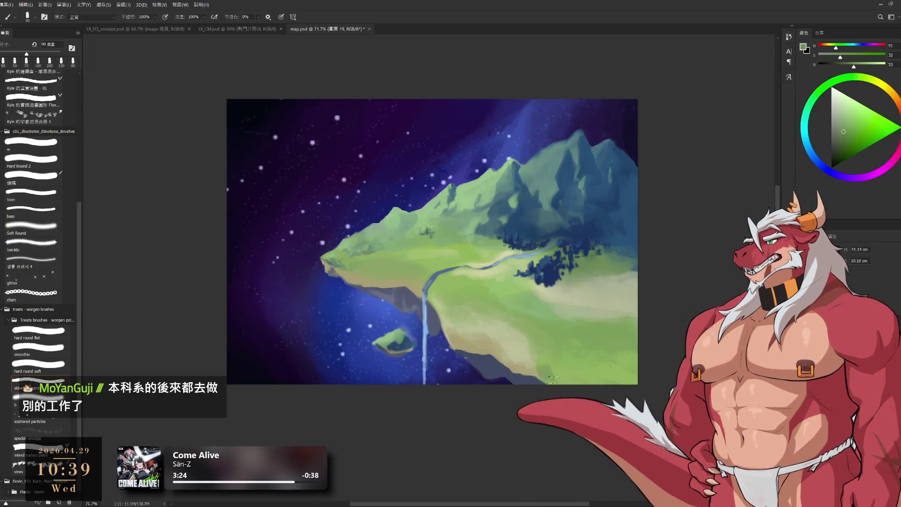
{"action": "key", "text": "bracketright"}
{"action": "key", "text": "bracketright"}
Pick light greens near the island edge and paint a broad green stroke over the field.
{"action": "left_click", "coordinate": [580, 365], "text": "alt"}
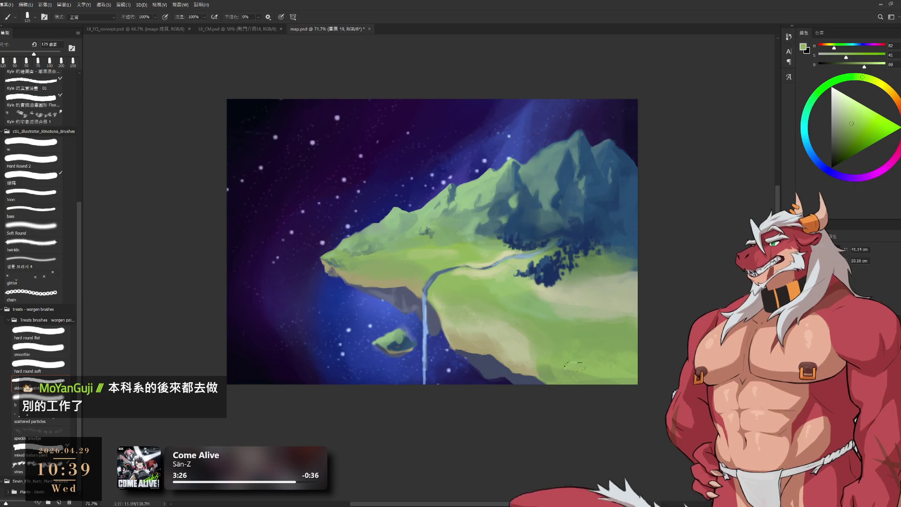
{"action": "left_click", "coordinate": [612, 371], "text": "alt"}
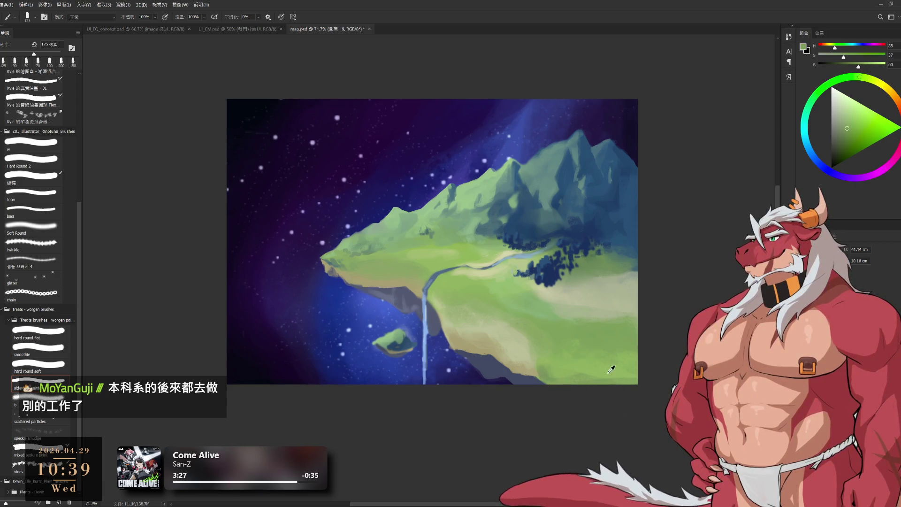
{"action": "left_click", "coordinate": [582, 356], "text": "alt"}
{"action": "key", "text": "bracketleft"}
{"action": "key", "text": "bracketleft"}
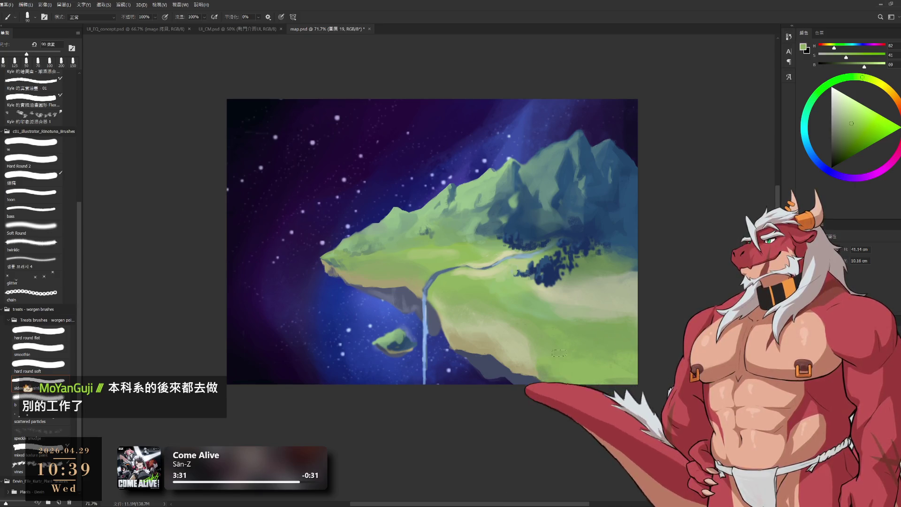
{"action": "left_click", "coordinate": [570, 362], "text": "alt"}
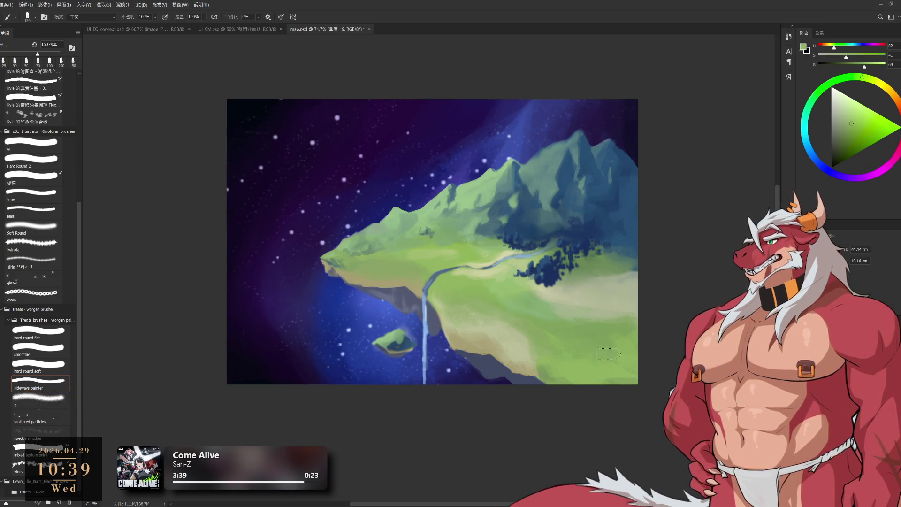
{"action": "key", "text": "bracketright"}
{"action": "key", "text": "bracketright"}
{"action": "key", "text": "bracketright"}
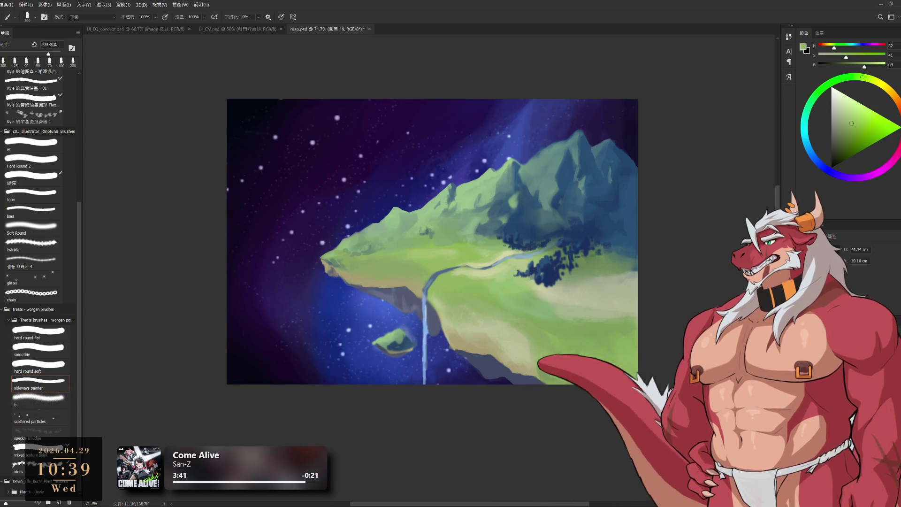
{"action": "left_click", "coordinate": [632, 378], "text": "alt"}
{"action": "key", "text": "bracketleft"}
{"action": "key", "text": "bracketleft"}
{"action": "key", "text": "bracketleft"}
{"action": "left_click_drag", "start_coordinate": [623, 392], "coordinate": [598, 343]}
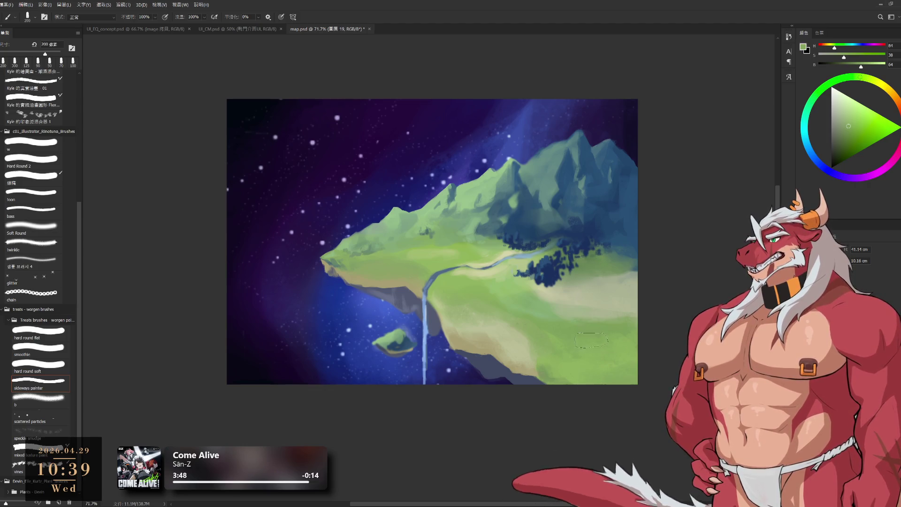
Sample field green and pale beige from the island bottom, growing the brush to 175 px.
{"action": "left_click", "coordinate": [551, 332], "text": "alt"}
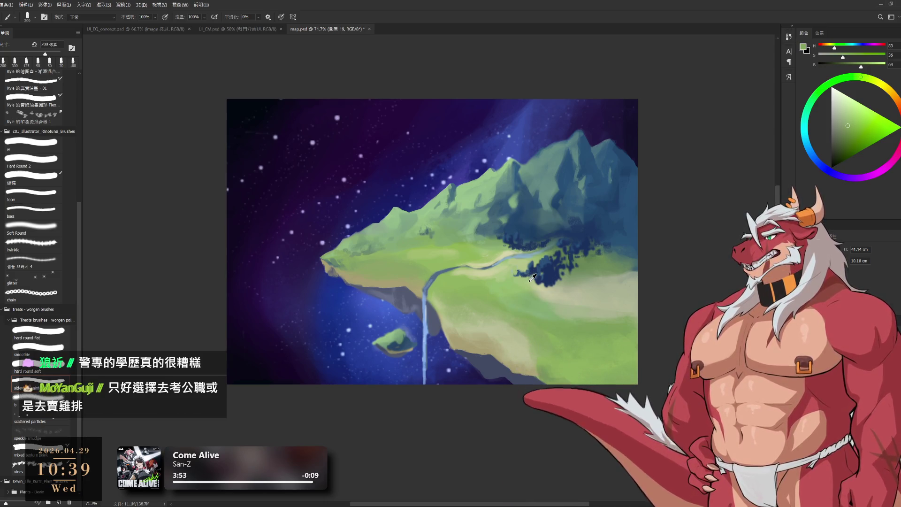
{"action": "left_click", "coordinate": [488, 355], "text": "alt"}
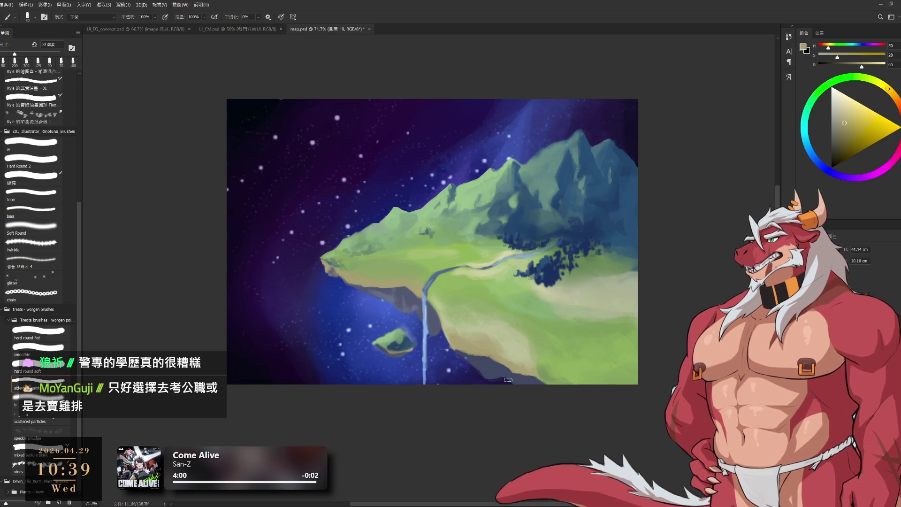
{"action": "key", "text": "e"}
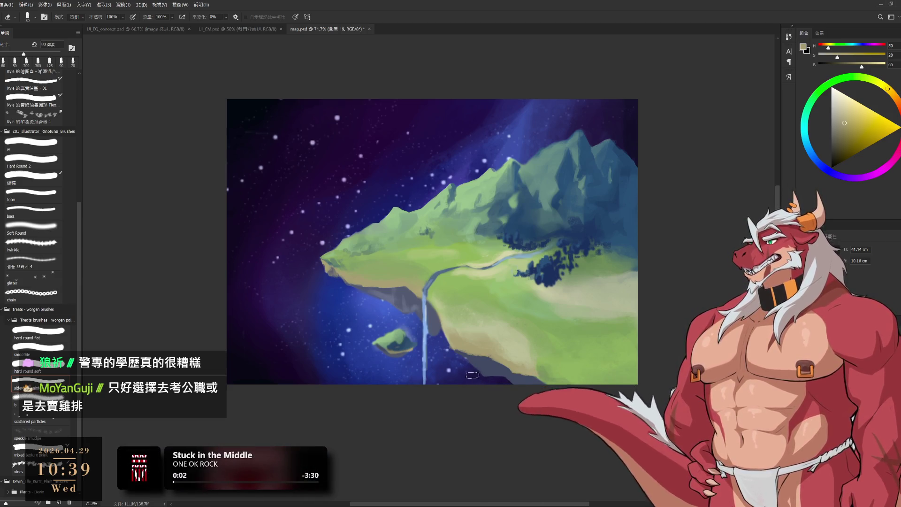
{"action": "key", "text": "b"}
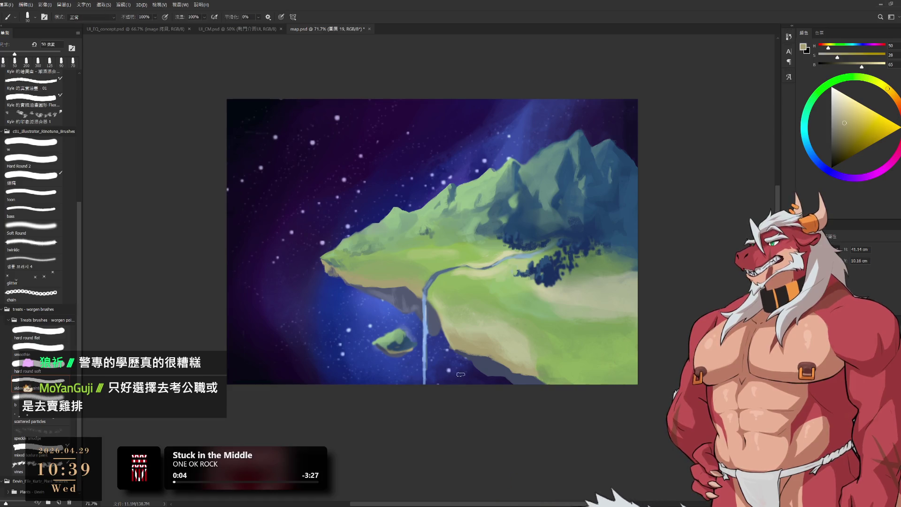
{"action": "key", "text": "bracketleft"}
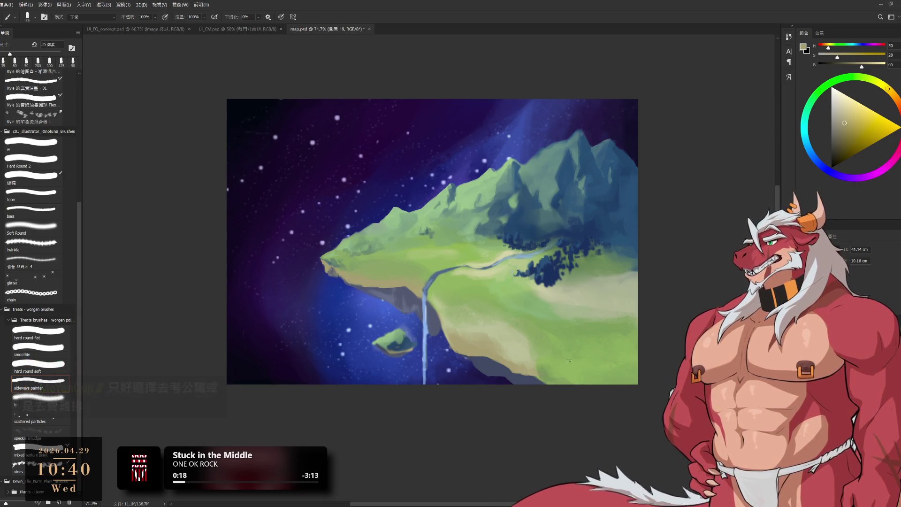
{"action": "left_click", "coordinate": [532, 372], "text": "alt"}
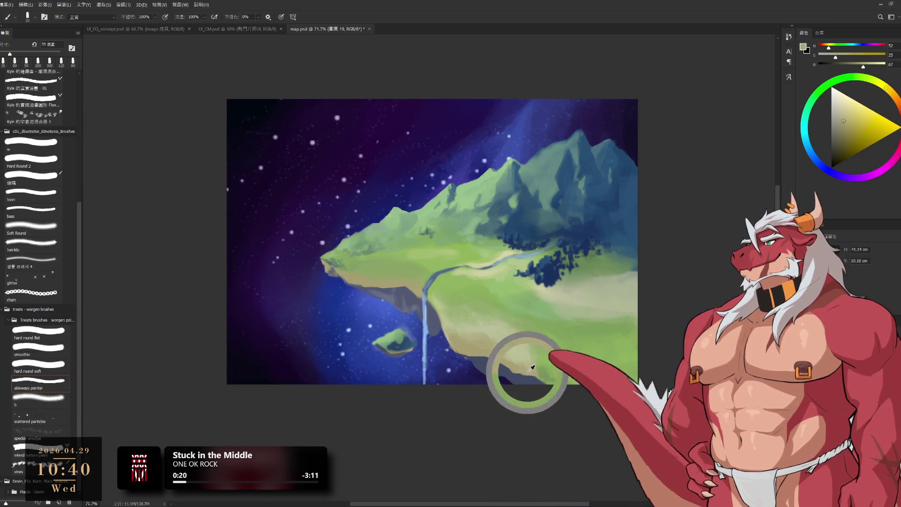
{"action": "key", "text": "bracketright"}
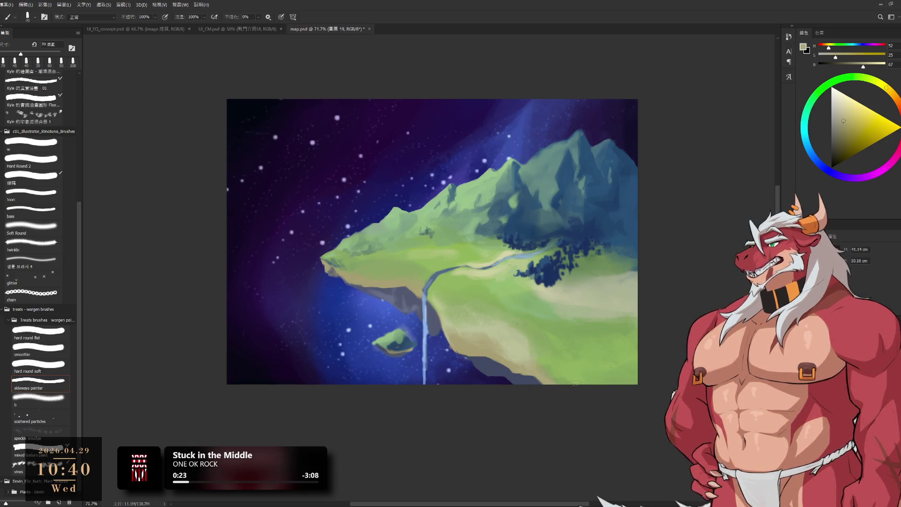
{"action": "key", "text": "bracketright"}
{"action": "key", "text": "bracketright"}
{"action": "key", "text": "bracketright"}
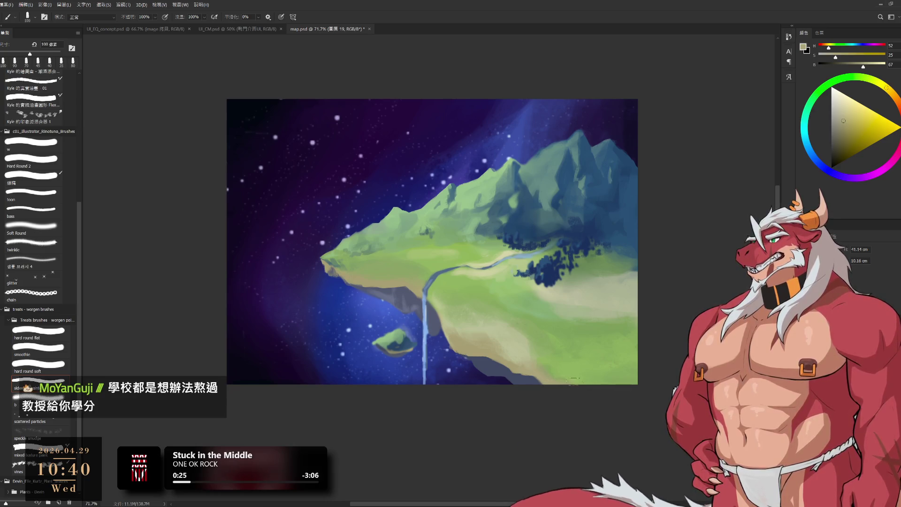
{"action": "key", "text": "bracketright"}
{"action": "key", "text": "bracketright"}
{"action": "key", "text": "bracketright"}
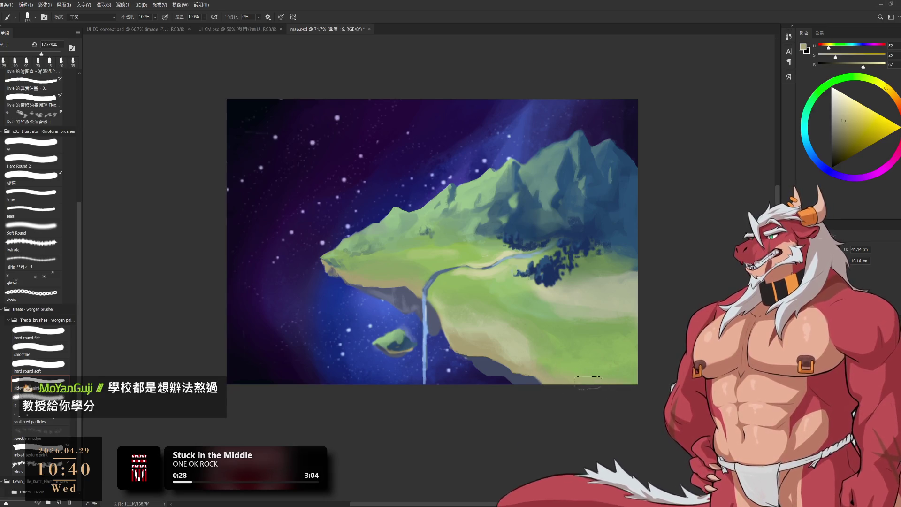
Sample hillside greens and pale yellow-greens to blend the slopes, brush between 100 and 200 px.
{"action": "left_click", "coordinate": [585, 276], "text": "alt"}
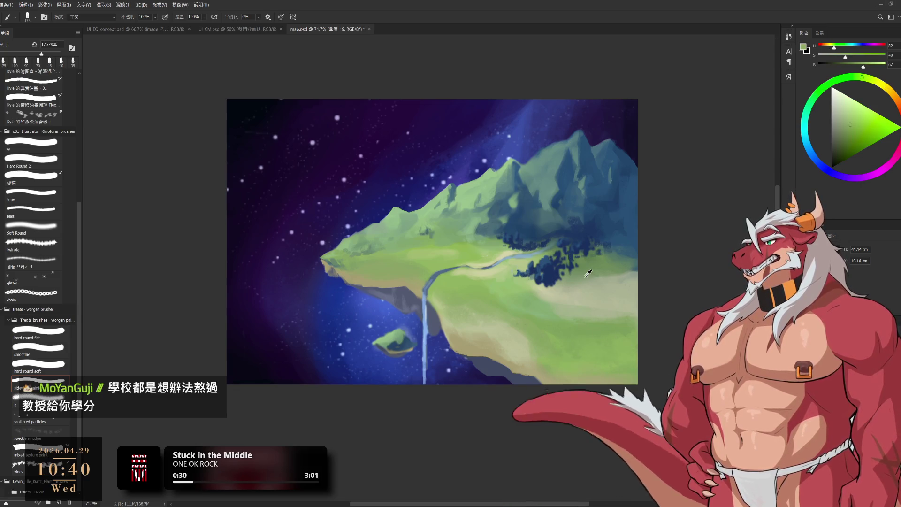
{"action": "left_click", "coordinate": [576, 378], "text": "alt"}
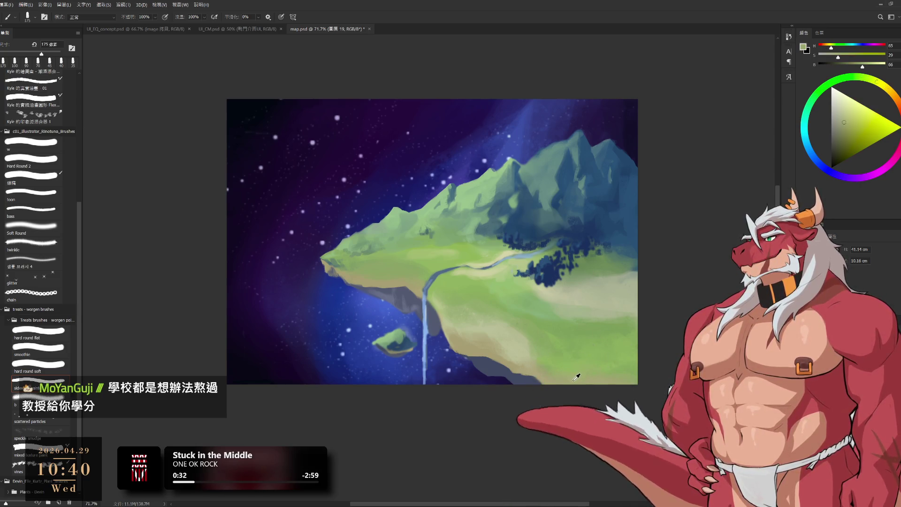
{"action": "left_click_drag", "start_coordinate": [576, 378], "coordinate": [582, 370]}
{"action": "key", "text": "bracketleft"}
{"action": "key", "text": "bracketleft"}
{"action": "key", "text": "bracketleft"}
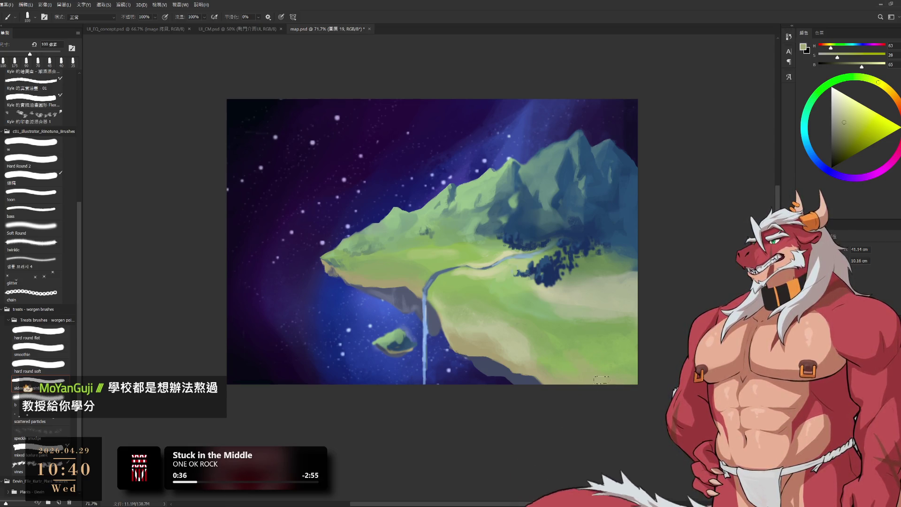
{"action": "left_click", "coordinate": [577, 345], "text": "alt"}
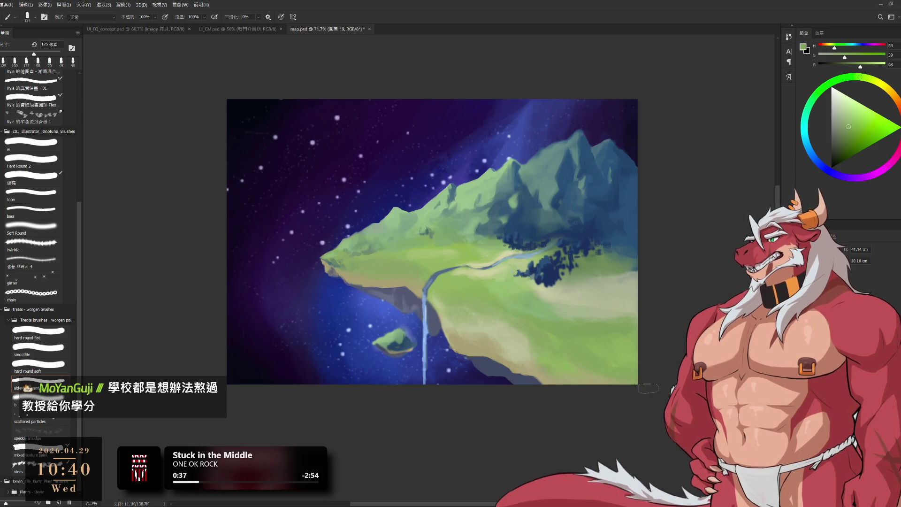
{"action": "left_click", "coordinate": [591, 377], "text": "alt"}
{"action": "key", "text": "bracketleft"}
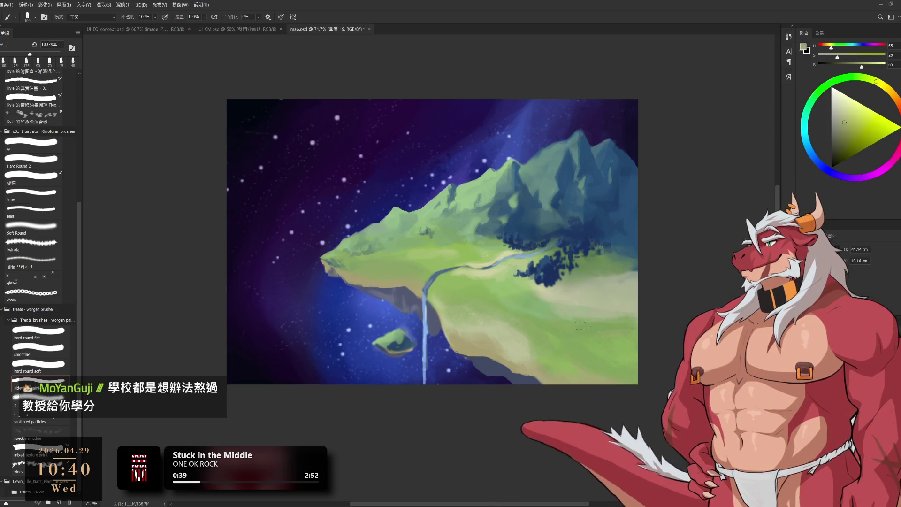
{"action": "key", "text": "bracketright"}
{"action": "key", "text": "bracketright"}
{"action": "key", "text": "bracketright"}
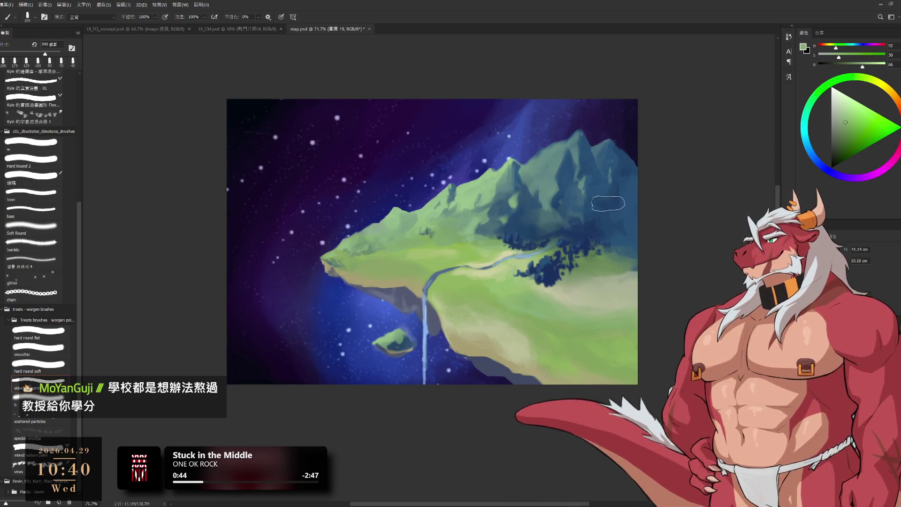
{"action": "left_click", "coordinate": [598, 259], "text": "alt"}
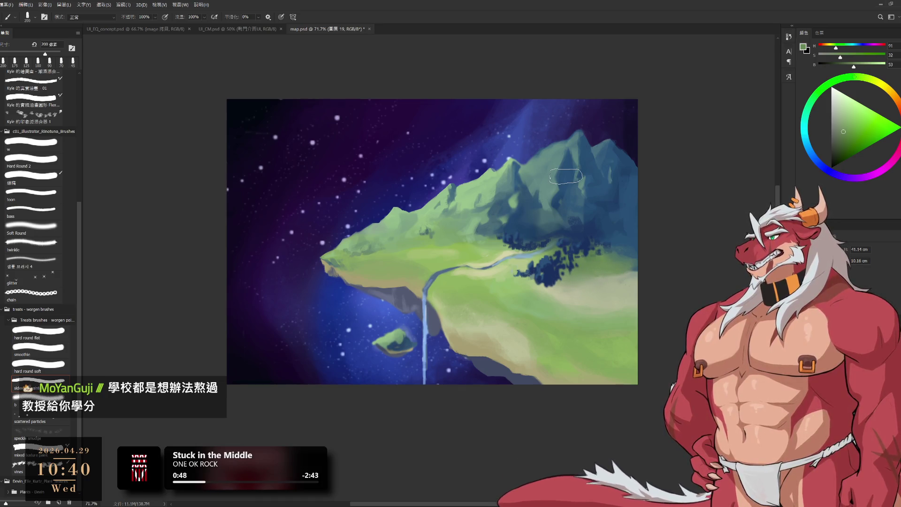
Zoom in on the waterfall, sample its light blue, then a slightly darker blue nearby.
{"action": "scroll", "coordinate": [426, 346], "scroll_direction": "up", "scroll_amount": 3}
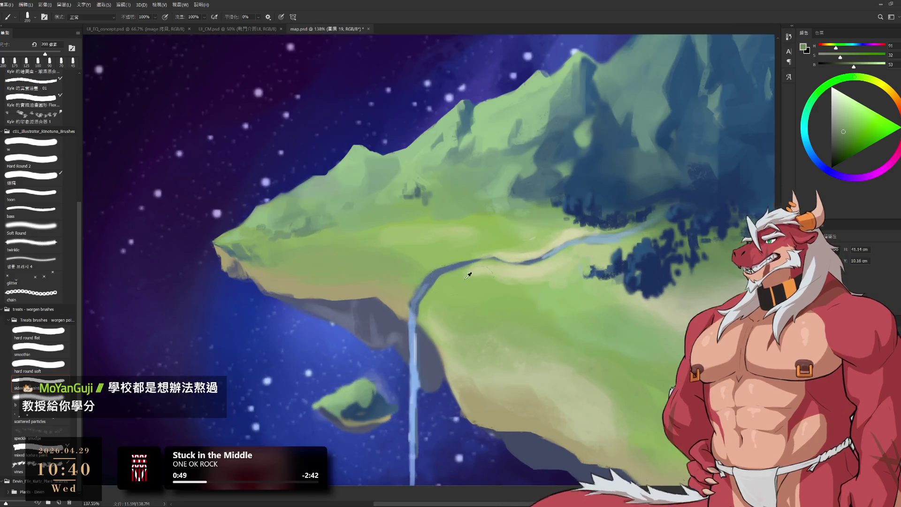
{"action": "left_click", "coordinate": [423, 349], "text": "alt"}
{"action": "key", "text": "bracketleft"}
{"action": "key", "text": "bracketleft"}
{"action": "key", "text": "bracketleft"}
{"action": "key", "text": "bracketleft"}
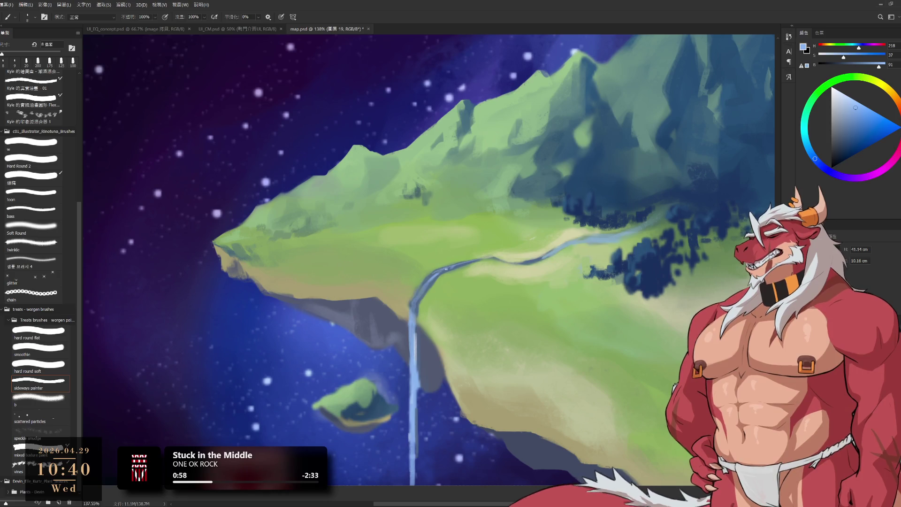
{"action": "left_click", "coordinate": [428, 288], "text": "alt"}
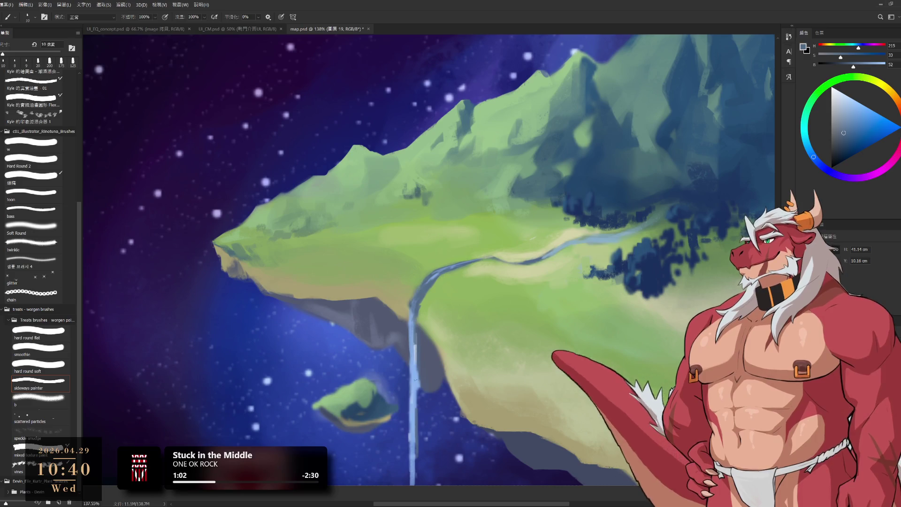
Zoom out so the whole map.psd canvas with the floating island fits the window.
{"action": "scroll", "coordinate": [485, 268], "scroll_direction": "down", "scroll_amount": 5}
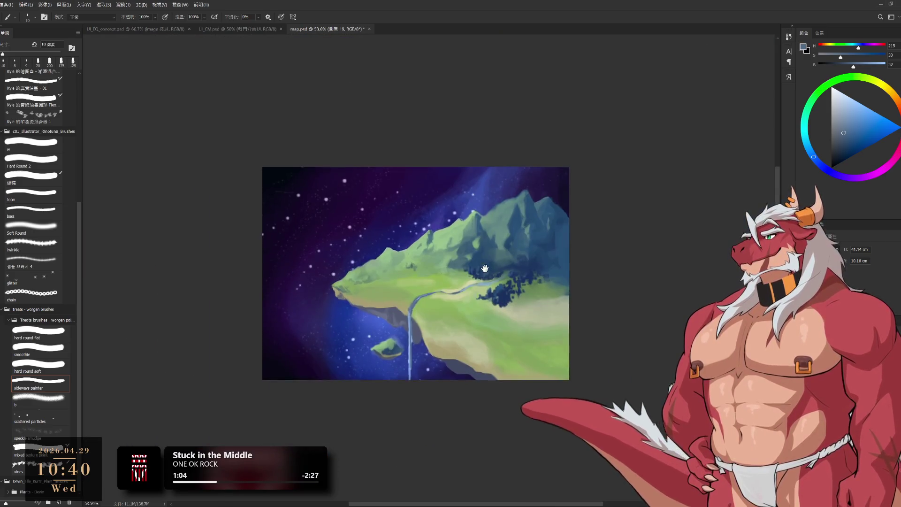
{"action": "scroll", "coordinate": [483, 254], "scroll_direction": "up", "scroll_amount": 2}
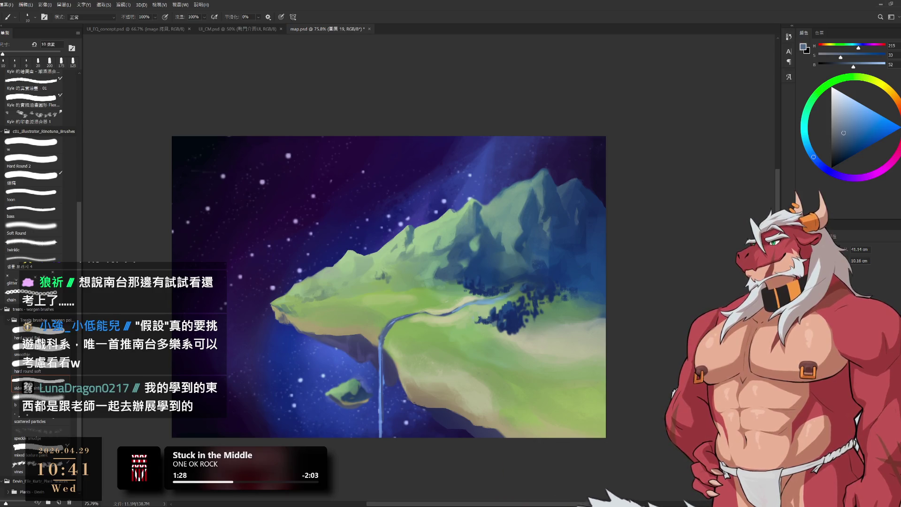
Frame the forest by the river and sample its deep tree blues with a 50 px brush.
{"action": "left_click_drag", "start_coordinate": [517, 265], "coordinate": [566, 323]}
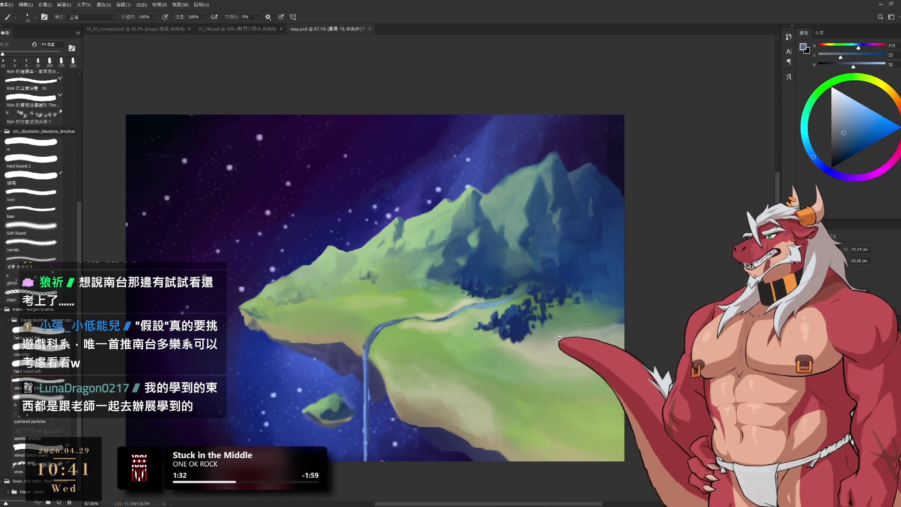
{"action": "left_click_drag", "start_coordinate": [566, 323], "coordinate": [553, 354]}
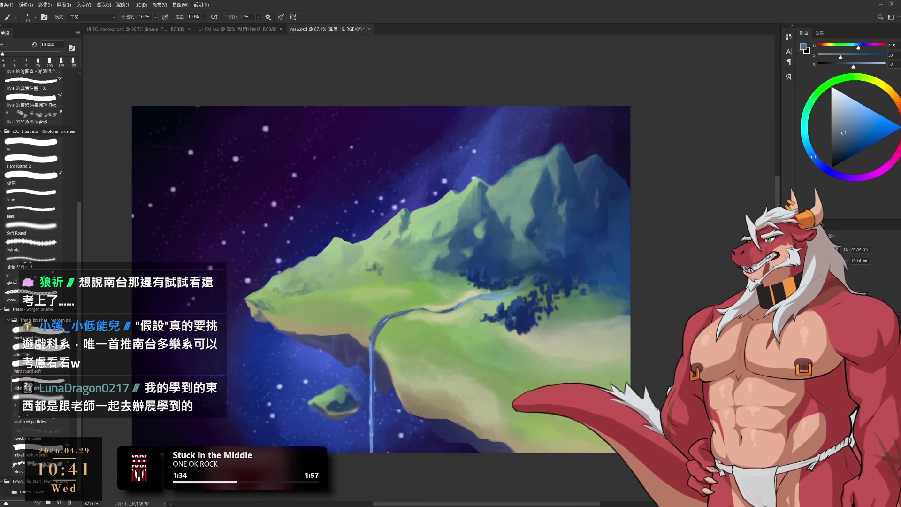
{"action": "left_click", "coordinate": [575, 281], "text": "alt"}
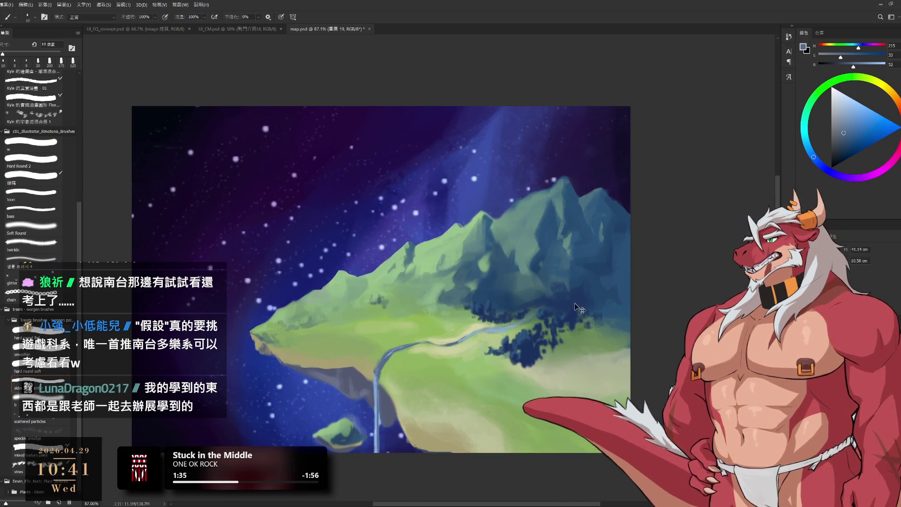
{"action": "key", "text": "period"}
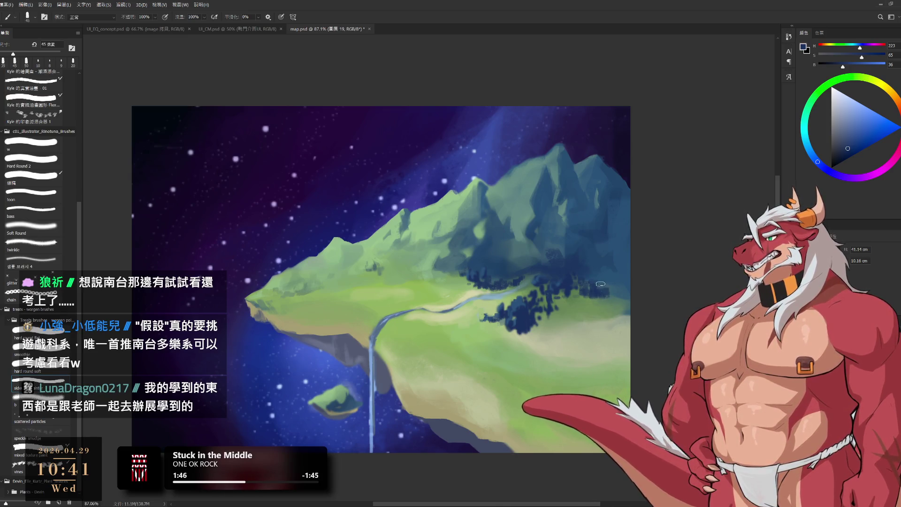
{"action": "left_click", "coordinate": [613, 288], "text": "alt"}
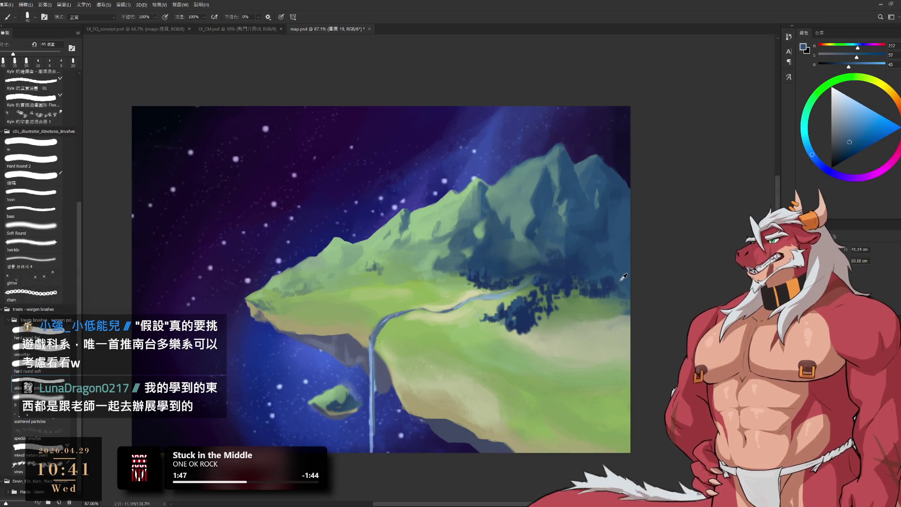
{"action": "left_click", "coordinate": [609, 287], "text": "alt"}
{"action": "key", "text": "bracketleft"}
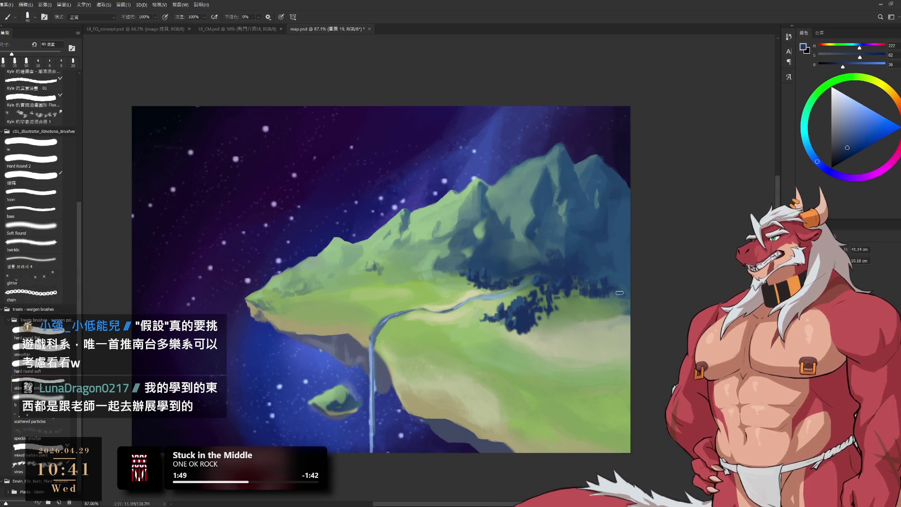
Alternate grass green and forest blue, painting green along the forest edge.
{"action": "left_click", "coordinate": [601, 302], "text": "alt"}
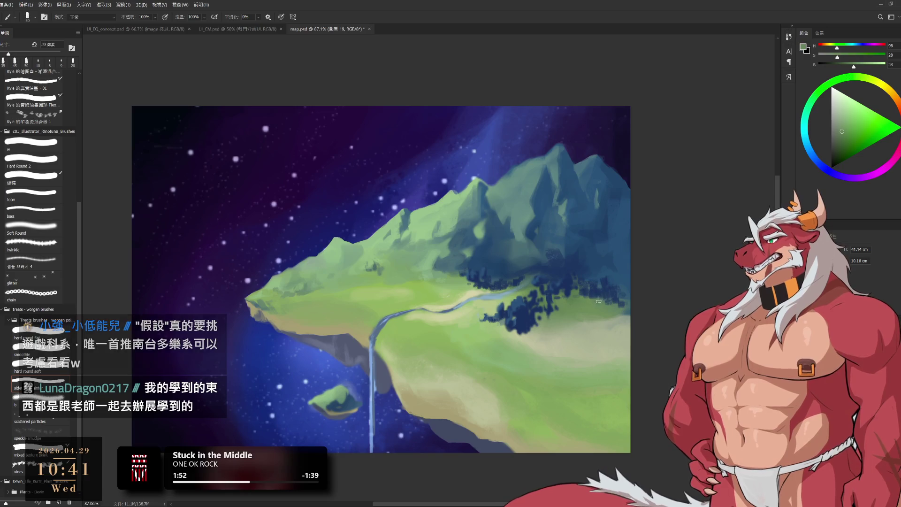
{"action": "key", "text": "bracketleft"}
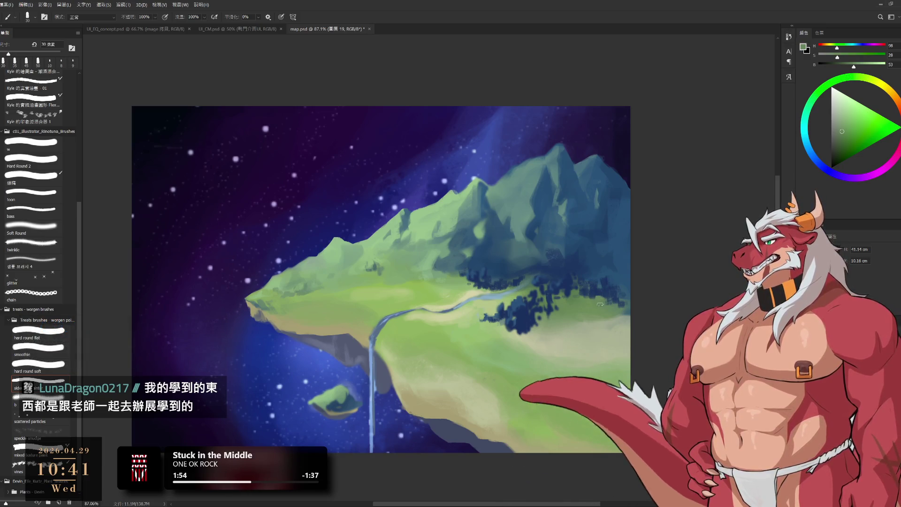
{"action": "left_click", "coordinate": [602, 300], "text": "alt"}
{"action": "key", "text": "bracketright"}
{"action": "key", "text": "bracketright"}
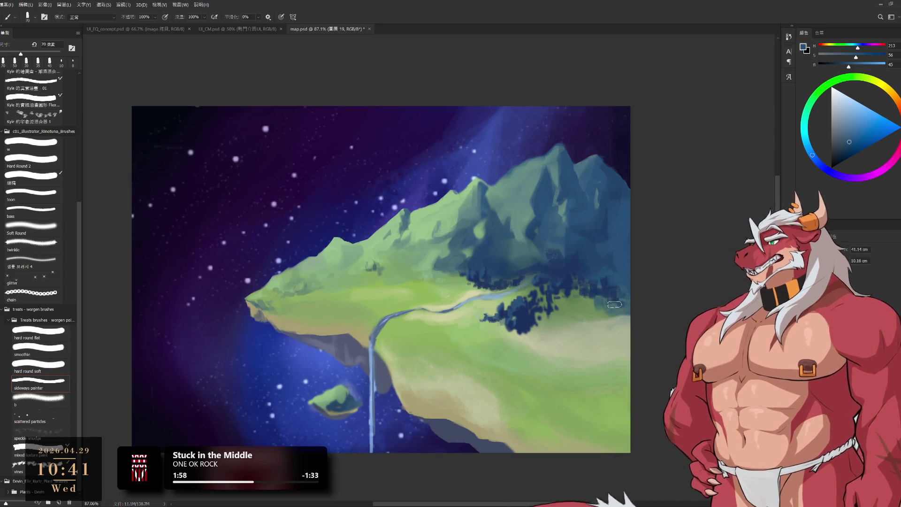
{"action": "left_click", "coordinate": [593, 307], "text": "alt"}
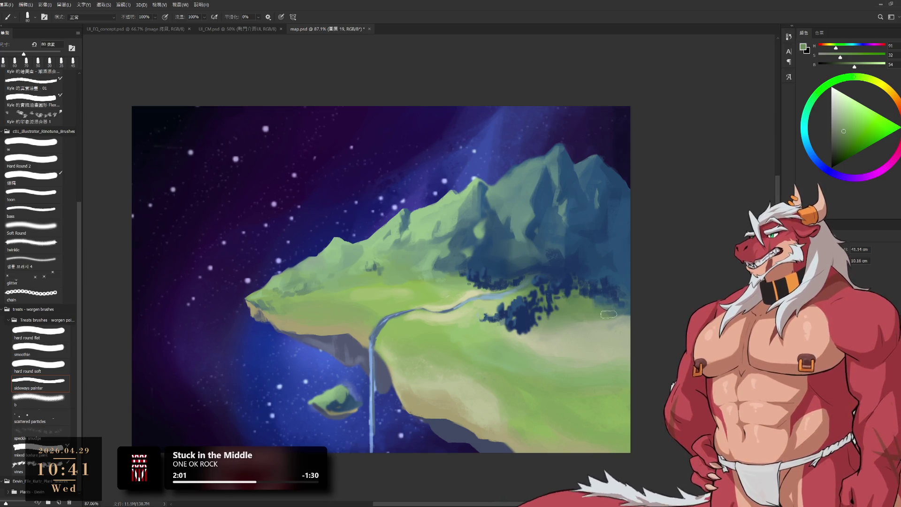
{"action": "left_click_drag", "start_coordinate": [590, 302], "coordinate": [606, 304]}
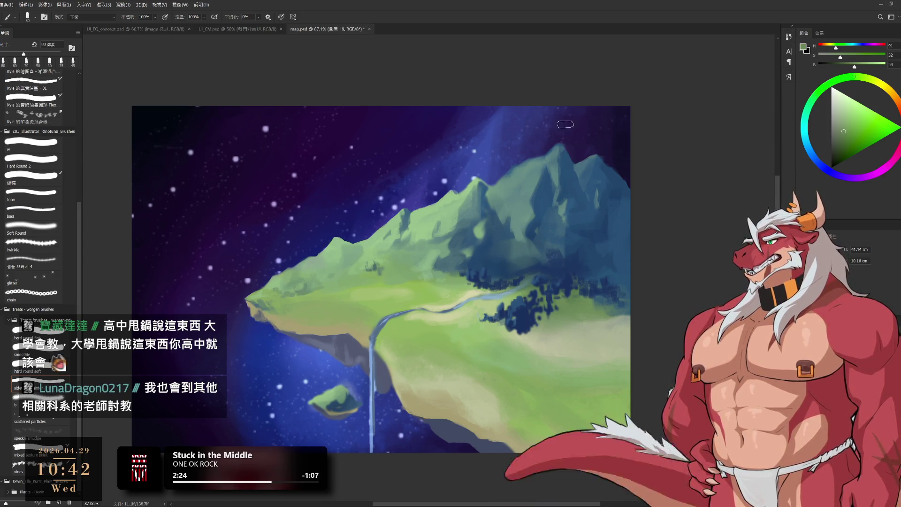
Sample a pale grass green, show the cloud and snow-spot layer, then pick a dark blue.
{"action": "left_click", "coordinate": [520, 345], "text": "alt"}
{"action": "key", "text": "bracketleft"}
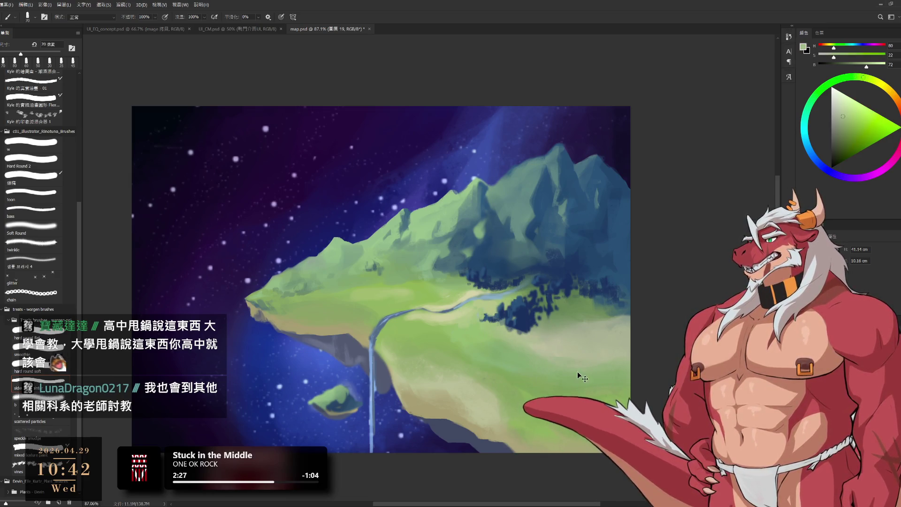
{"action": "key", "text": "ctrl+comma"}
{"action": "key", "text": "ctrl+comma"}
{"action": "key", "text": "ctrl+comma"}
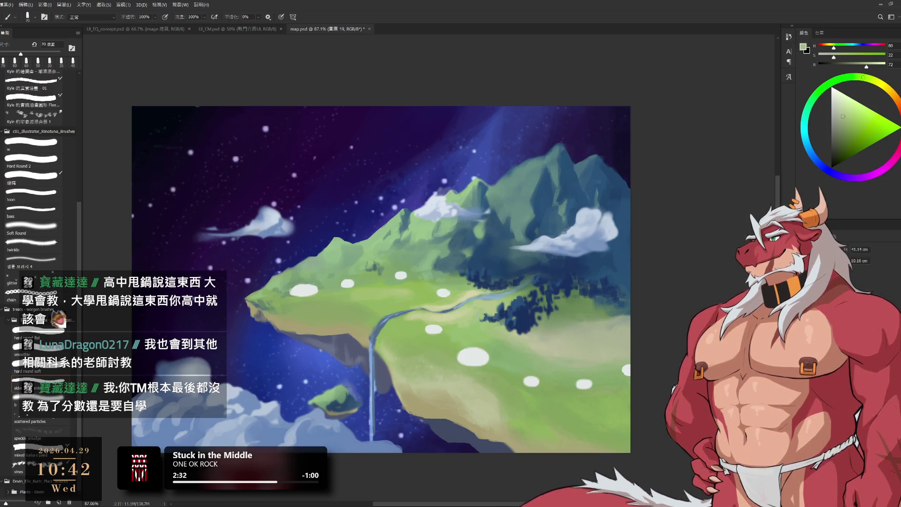
{"action": "left_click_drag", "start_coordinate": [553, 376], "coordinate": [597, 374]}
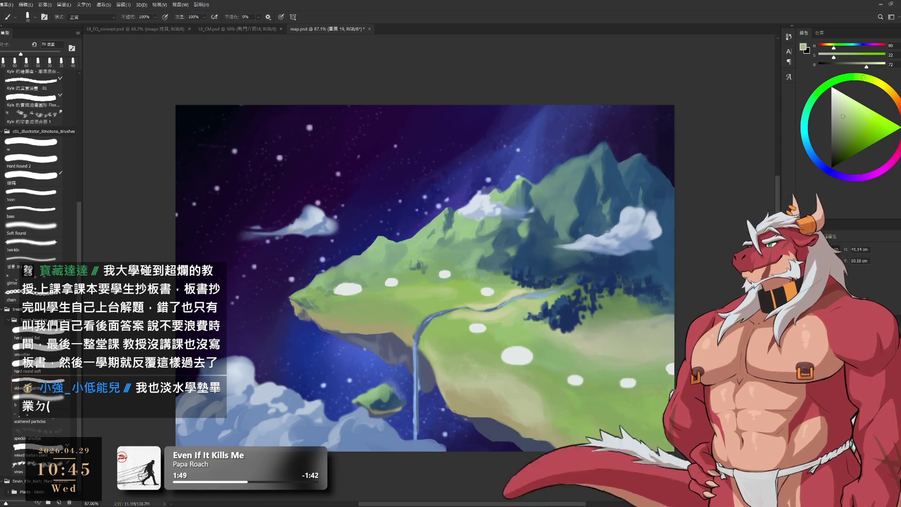
{"action": "left_click", "coordinate": [535, 443], "text": "alt"}
{"action": "key", "text": "bracketleft"}
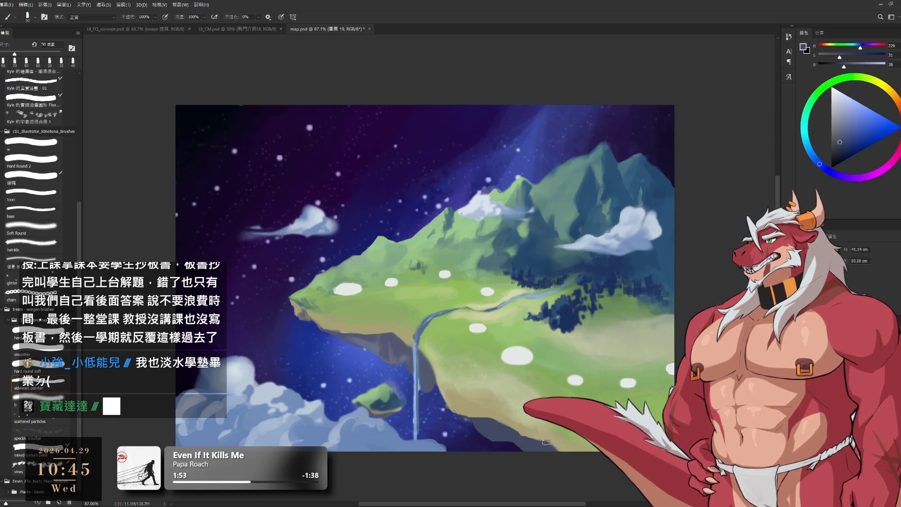
Sample a yellow-beige, select layer 圖層 23, and shrink the eraser to 50 px.
{"action": "left_click", "coordinate": [530, 428], "text": "alt"}
{"action": "key", "text": "bracketleft"}
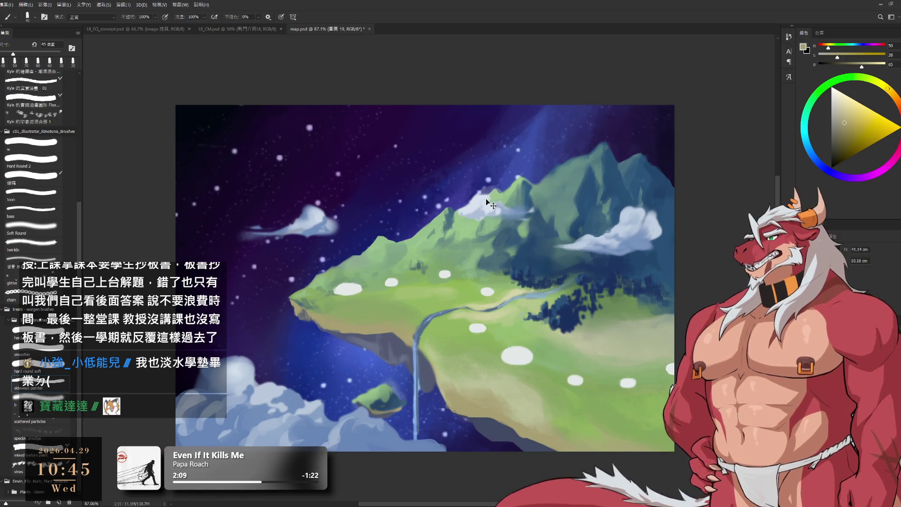
{"action": "left_click", "coordinate": [486, 198], "text": "ctrl"}
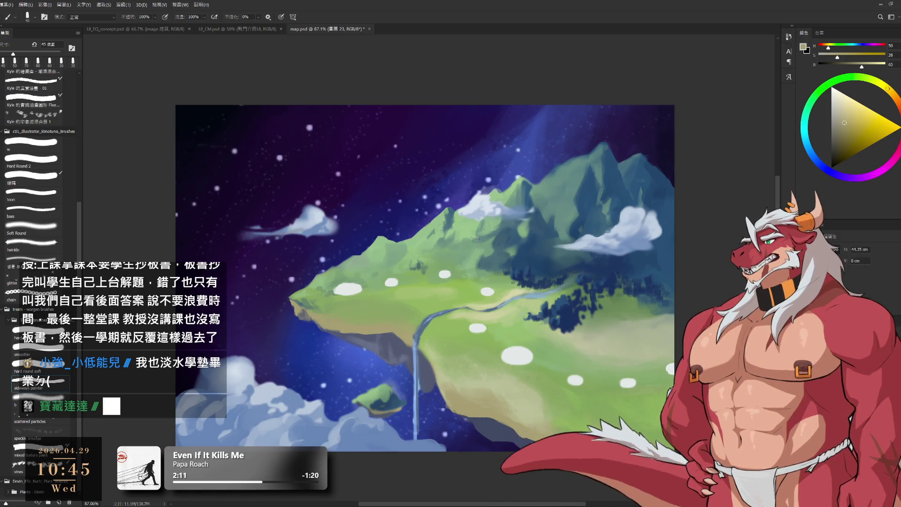
{"action": "key", "text": "e"}
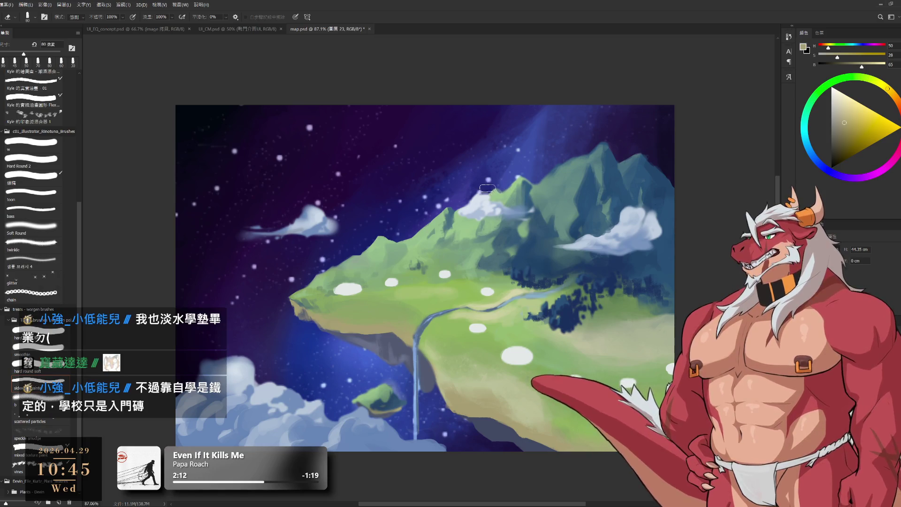
{"action": "key", "text": "bracketleft"}
{"action": "key", "text": "bracketleft"}
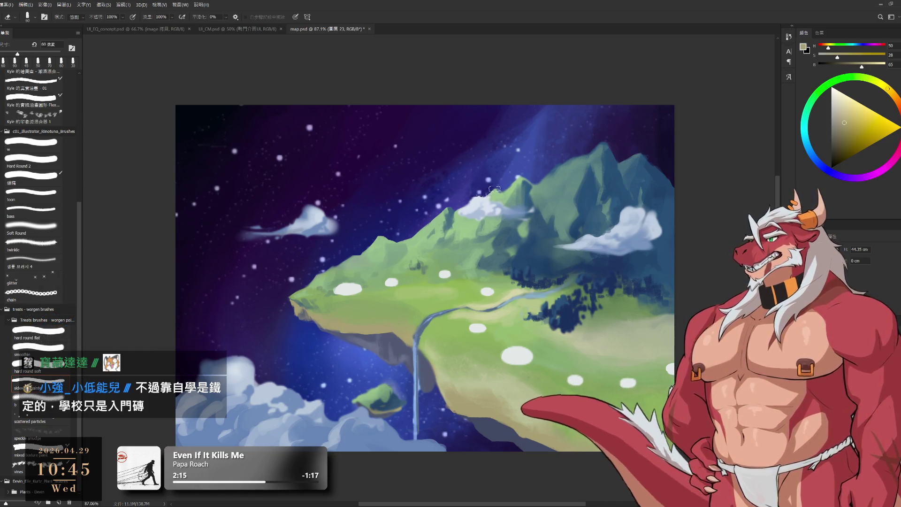
{"action": "key", "text": "bracketleft"}
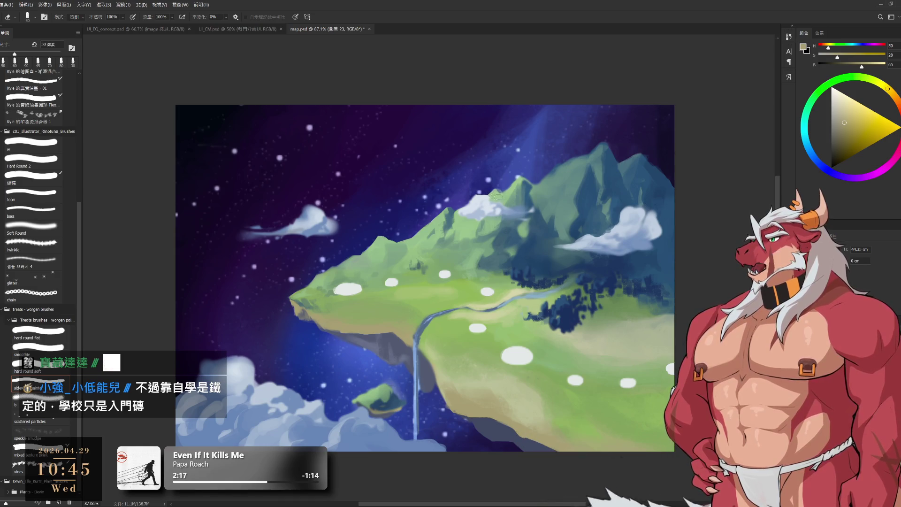
{"action": "key", "text": "b"}
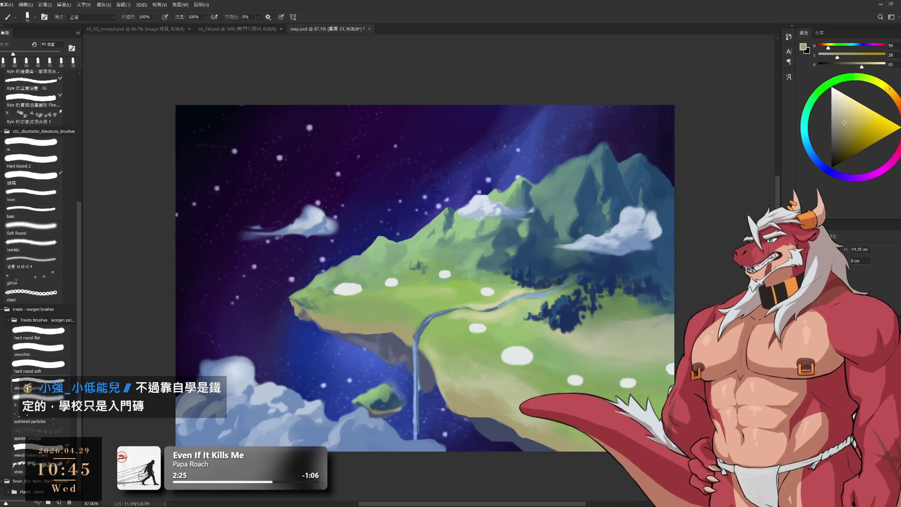
Erase part of the right cloud's top edge, then sample the cloud's pale blue.
{"action": "key", "text": "e"}
{"action": "left_click_drag", "start_coordinate": [619, 218], "coordinate": [655, 215]}
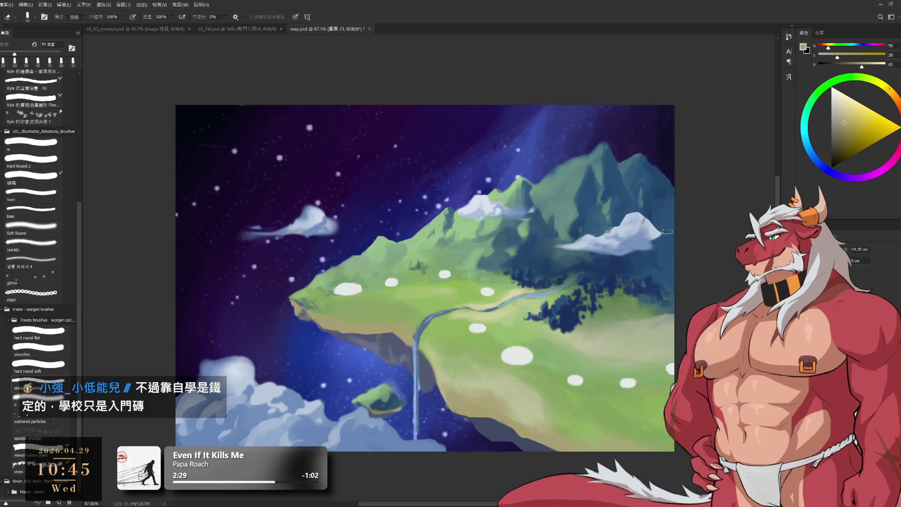
{"action": "key", "text": "b"}
{"action": "left_click", "coordinate": [654, 230], "text": "alt"}
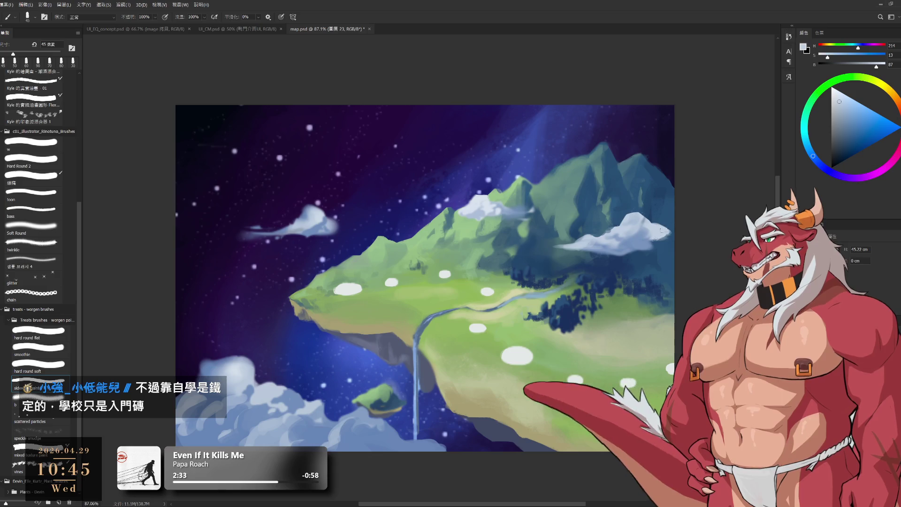
Shade the clouds with sampled pale and darker blues at a 60→40 px brush, erasing between passes.
{"action": "left_click", "coordinate": [659, 236], "text": "alt"}
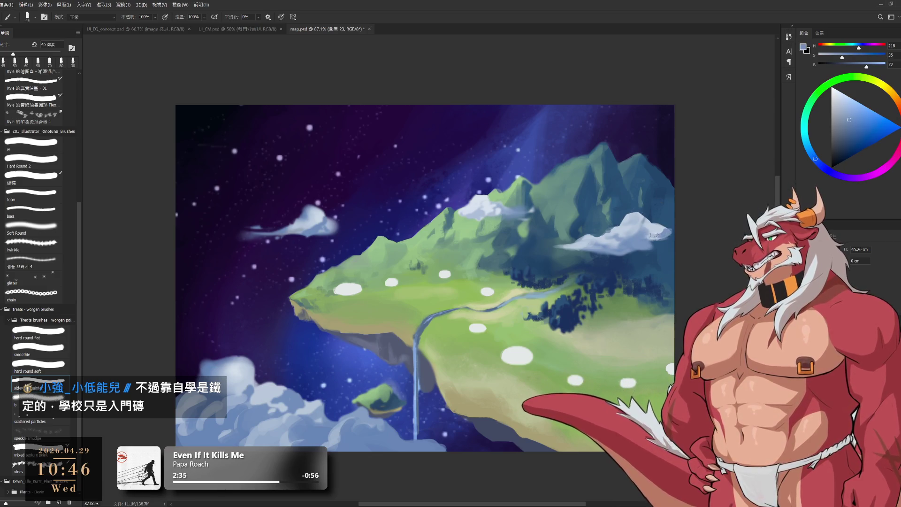
{"action": "key", "text": "bracketright"}
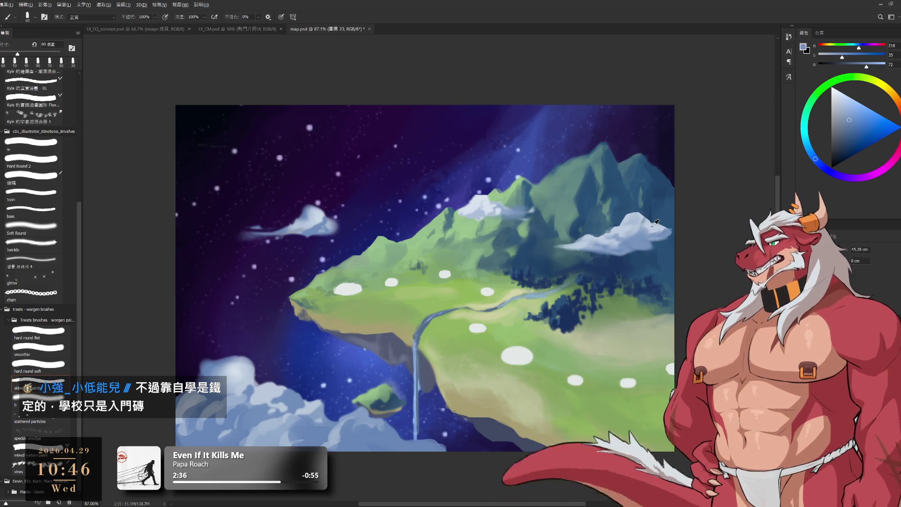
{"action": "key", "text": "e"}
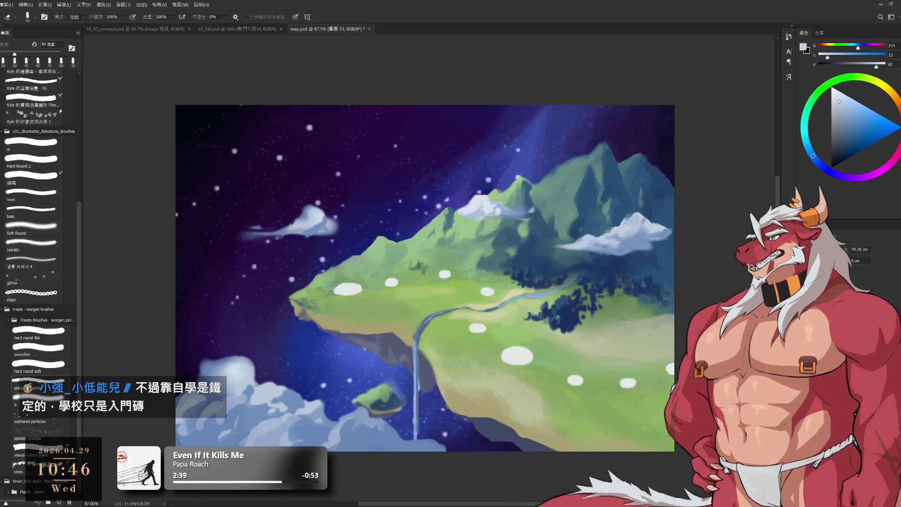
{"action": "key", "text": "b"}
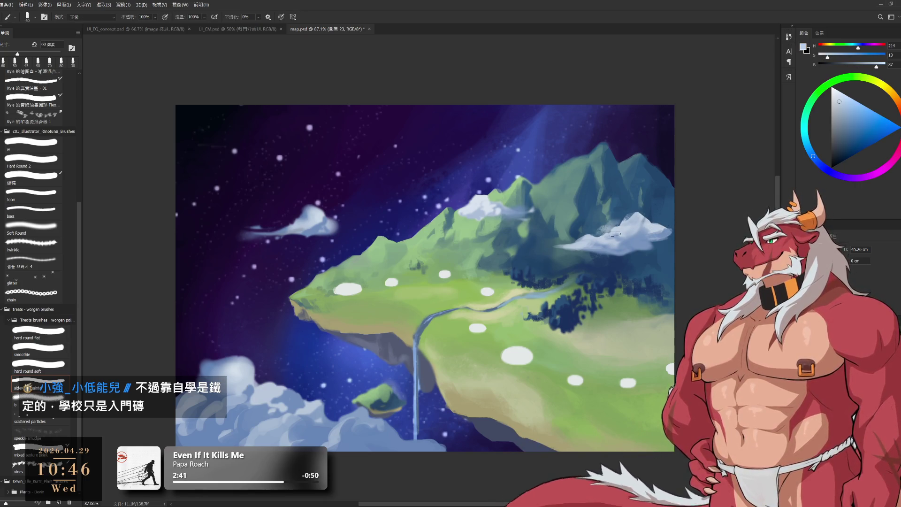
{"action": "key", "text": "bracketleft"}
{"action": "left_click", "coordinate": [616, 233], "text": "alt"}
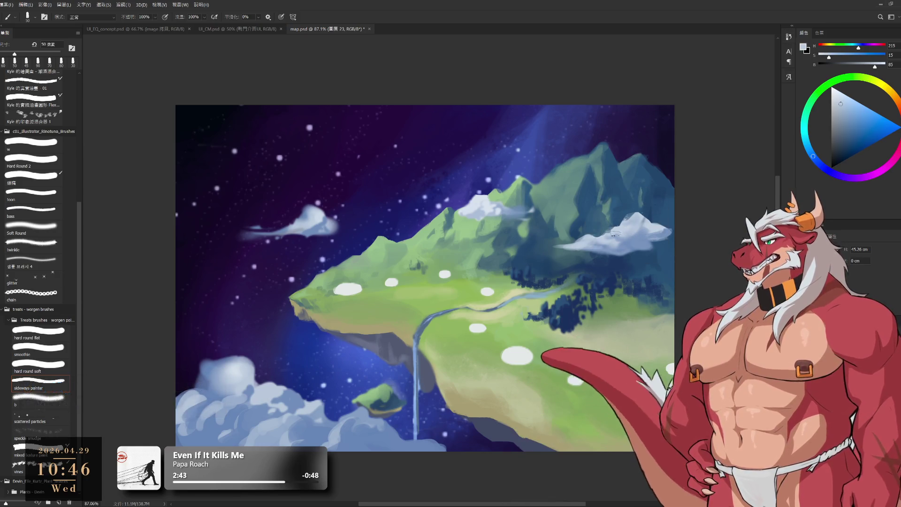
{"action": "left_click", "coordinate": [633, 241], "text": "alt"}
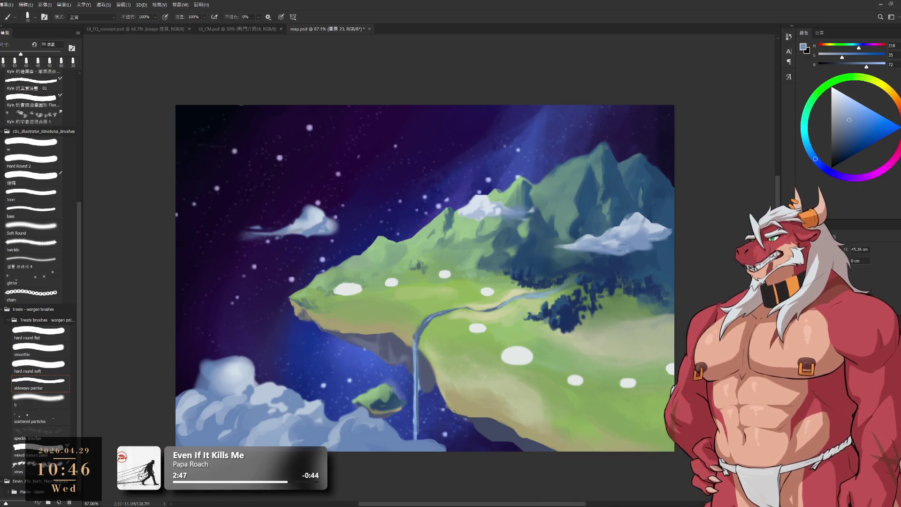
{"action": "key", "text": "e"}
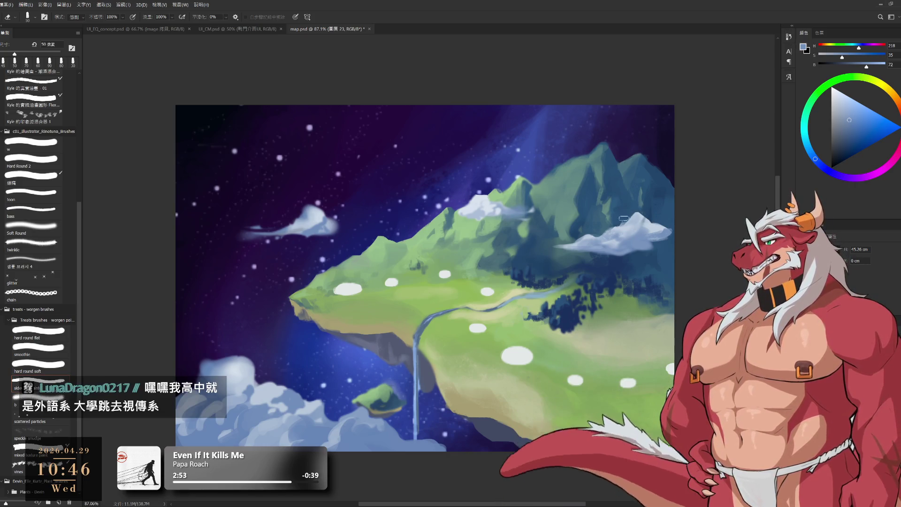
{"action": "key", "text": "b"}
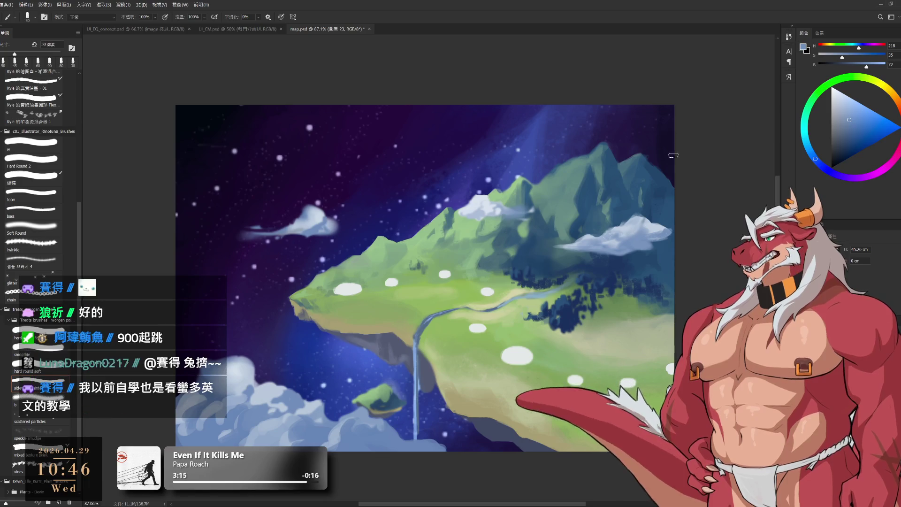
{"action": "key", "text": "e"}
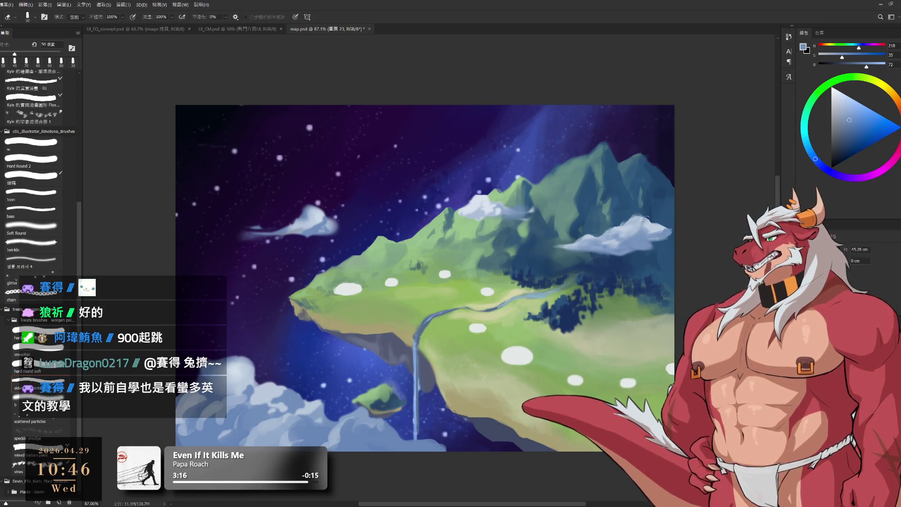
{"action": "key", "text": "bracketleft"}
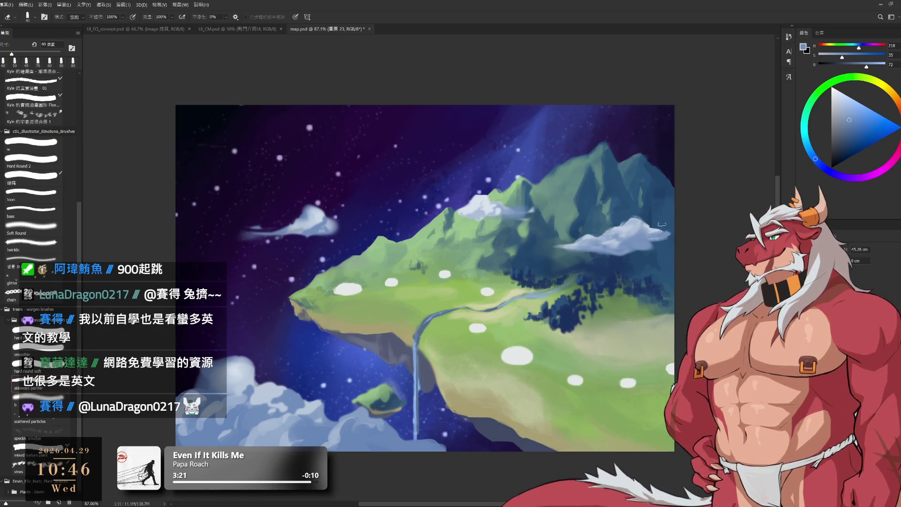
{"action": "key", "text": "b"}
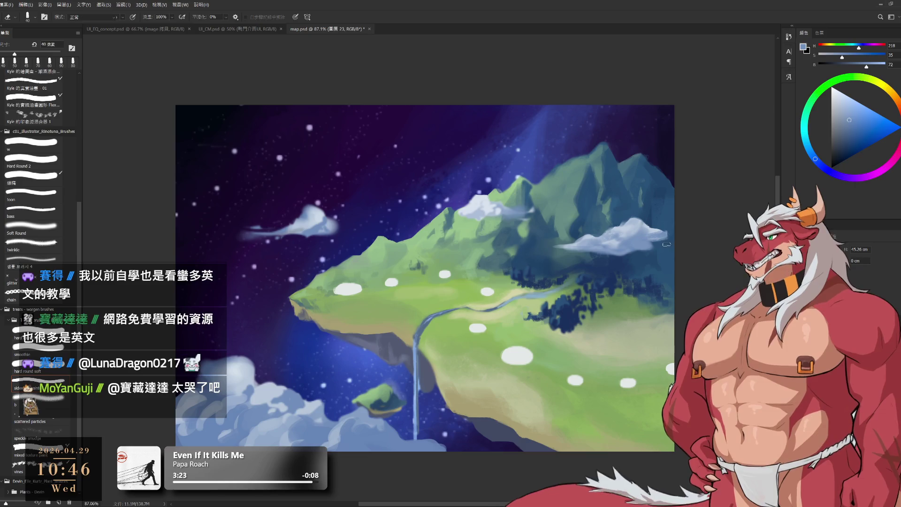
Resample the cloud's shadow blue and return the brush to 60 px.
{"action": "left_click", "coordinate": [646, 242], "text": "alt"}
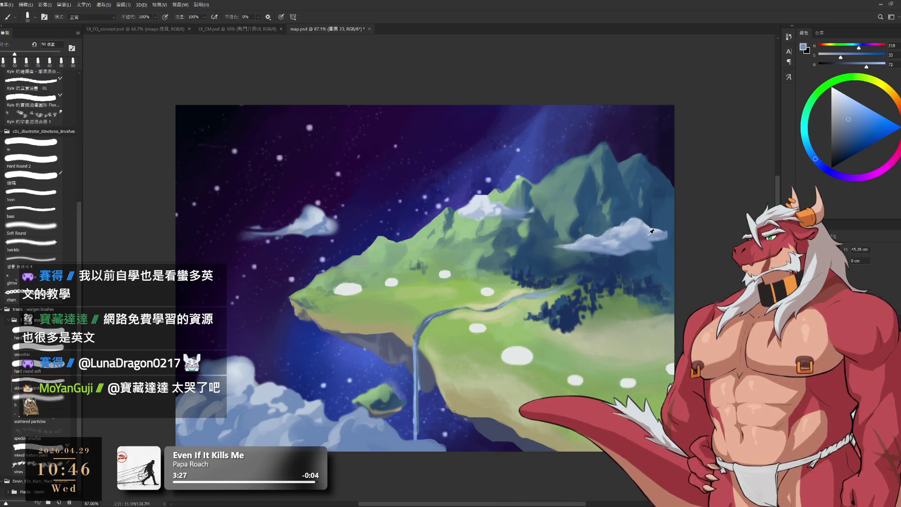
{"action": "left_click", "coordinate": [641, 240], "text": "alt"}
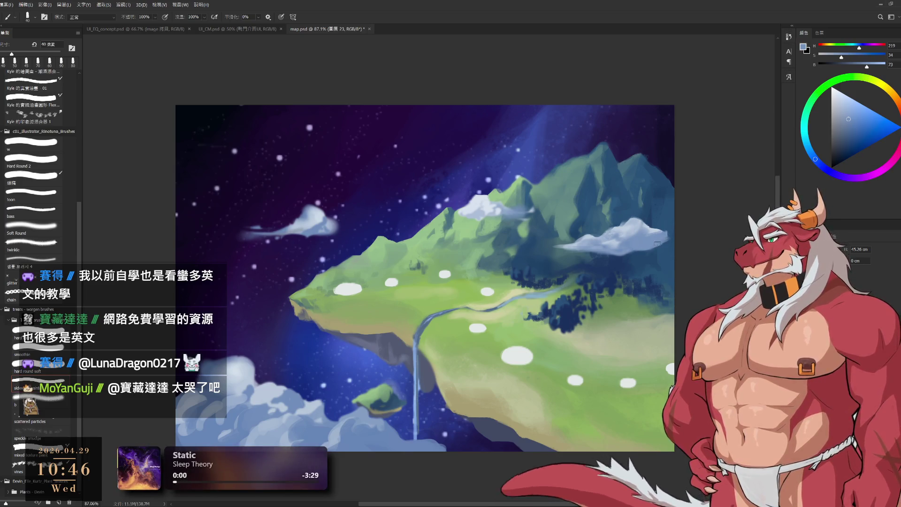
{"action": "key", "text": "bracketleft"}
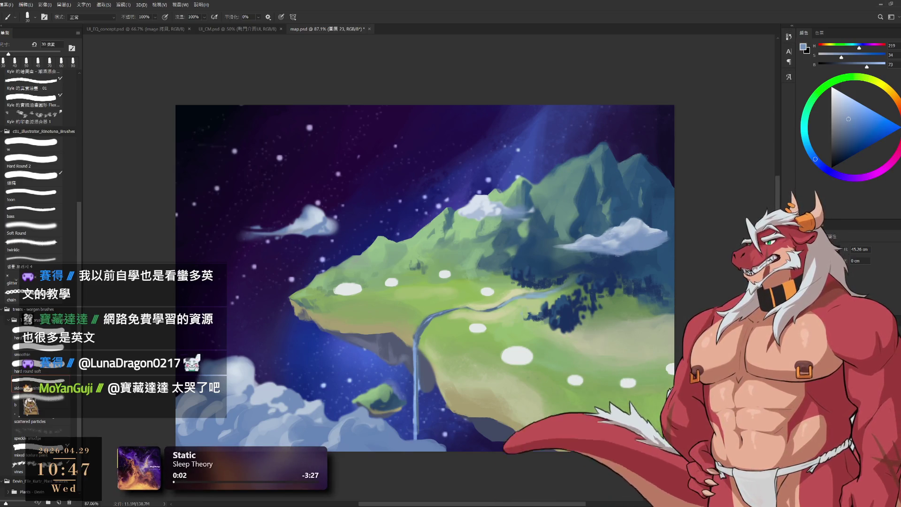
{"action": "key", "text": "bracketright"}
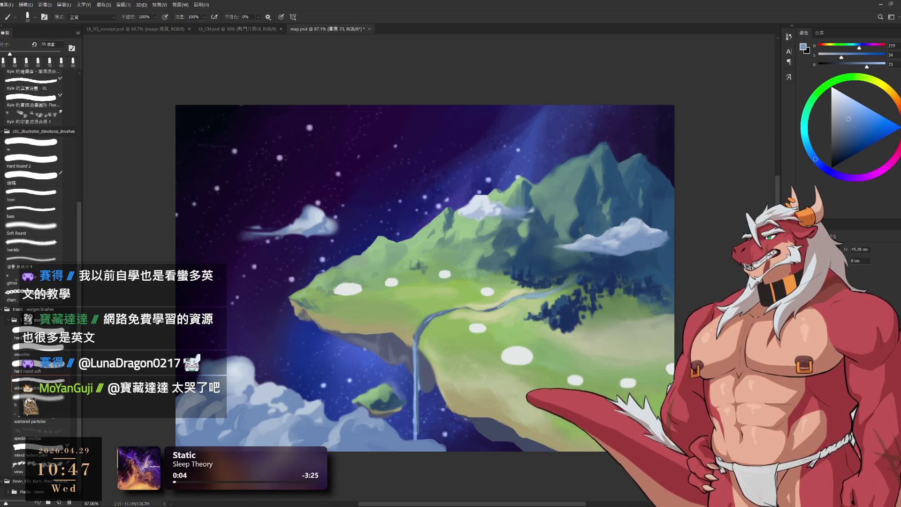
{"action": "key", "text": "bracketright"}
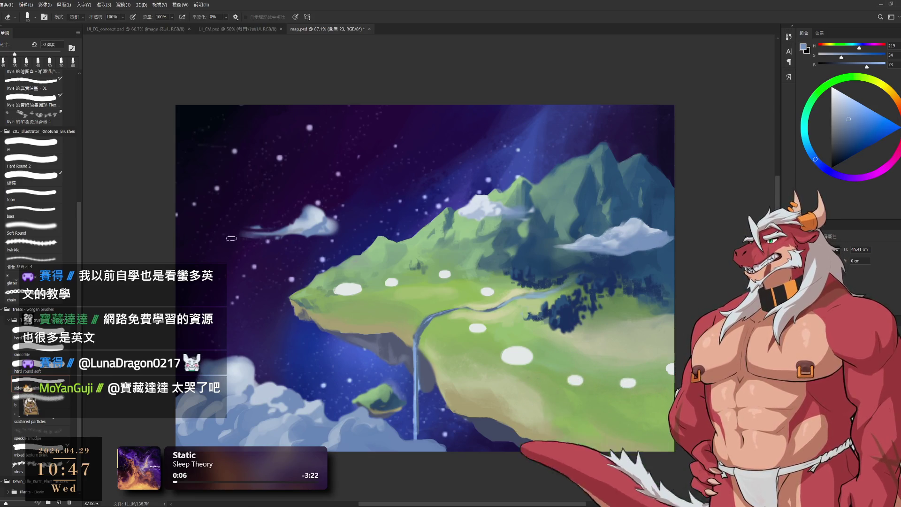
{"action": "key", "text": "bracketright"}
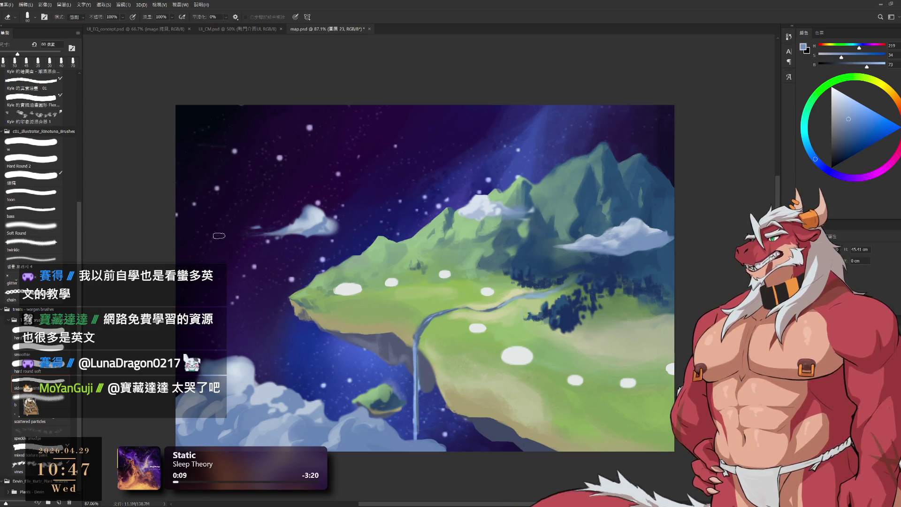
{"action": "key", "text": "b"}
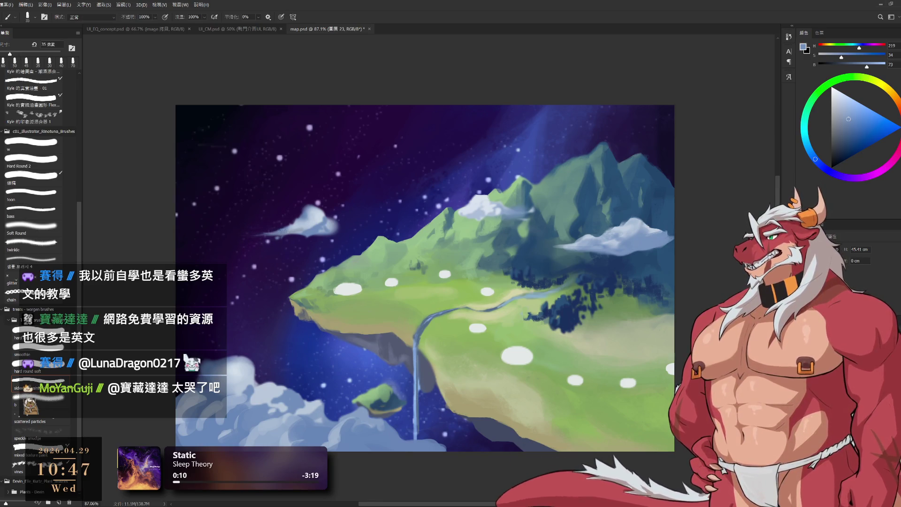
Extend the left cloud's wispy tail in a lighter blue with a 30-35 px brush.
{"action": "left_click", "coordinate": [295, 225], "text": "alt"}
{"action": "key", "text": "bracketleft"}
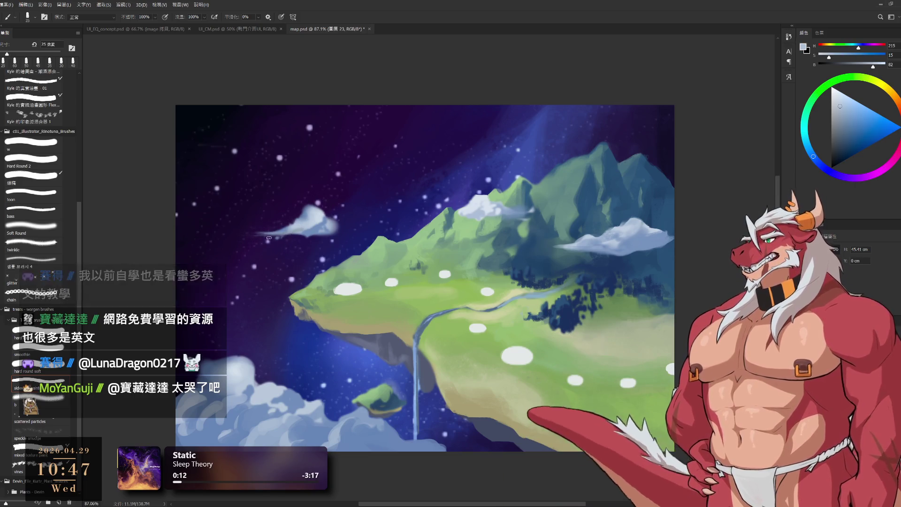
{"action": "left_click_drag", "start_coordinate": [280, 232], "coordinate": [252, 234]}
{"action": "key", "text": "bracketright"}
{"action": "left_click", "coordinate": [292, 232], "text": "alt"}
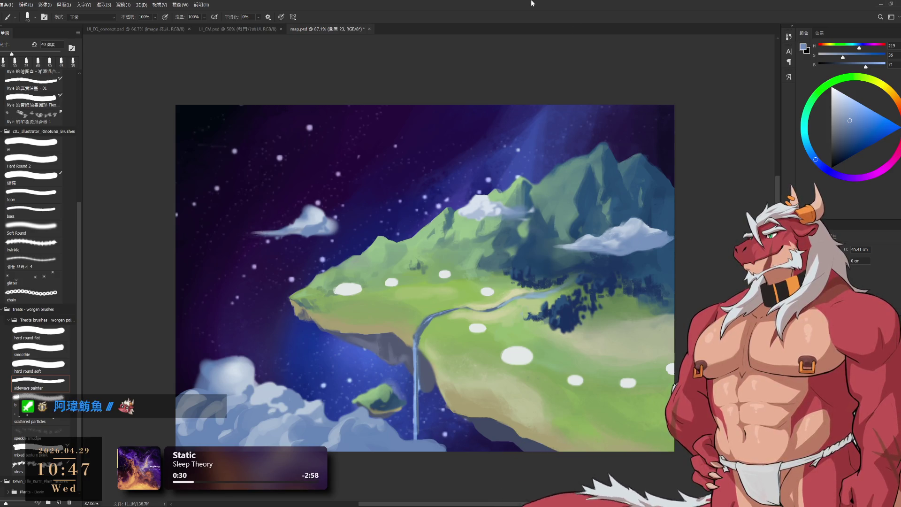
Shade the lower clouds with alternating light and dark sampled blues at a 70-80 px brush.
{"action": "left_click", "coordinate": [338, 434], "text": "alt"}
{"action": "key", "text": "bracketright"}
{"action": "key", "text": "bracketright"}
{"action": "key", "text": "bracketright"}
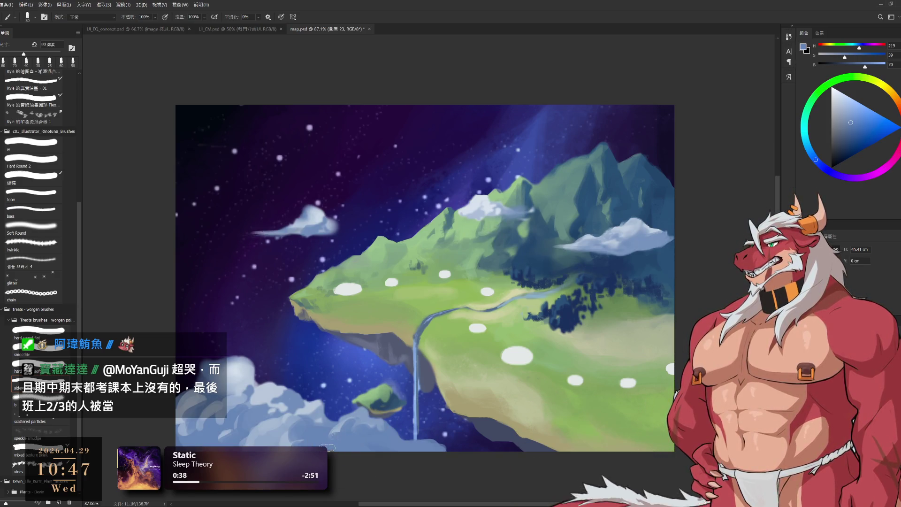
{"action": "left_click", "coordinate": [337, 428], "text": "alt"}
{"action": "key", "text": "bracketleft"}
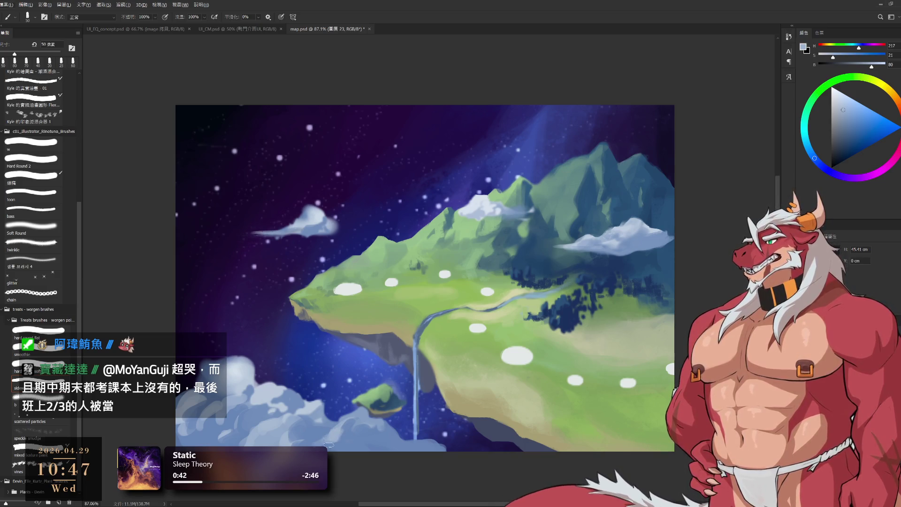
{"action": "key", "text": "bracketright"}
{"action": "key", "text": "bracketright"}
{"action": "left_click", "coordinate": [352, 428], "text": "alt"}
{"action": "key", "text": "bracketright"}
{"action": "left_click", "coordinate": [374, 420], "text": "alt"}
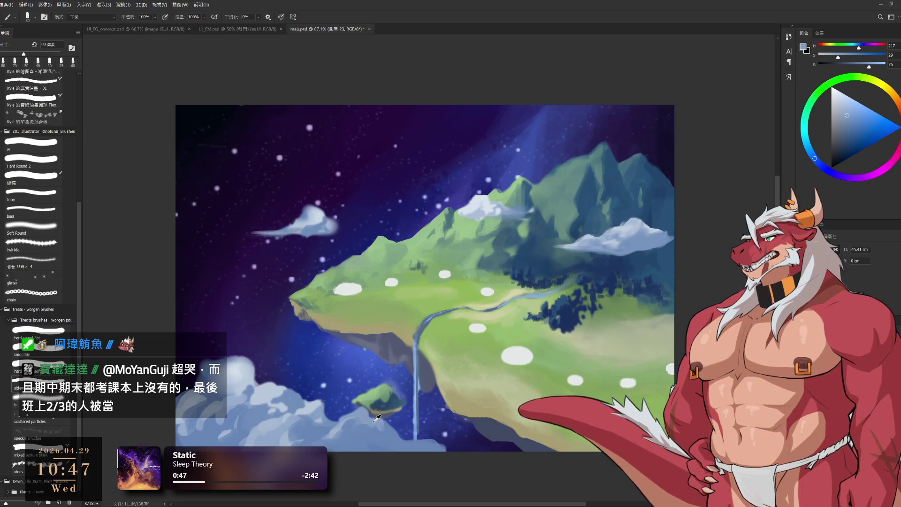
Rework the lower-left clouds in light bluish grey and darker blue, shrinking the brush to 60 px.
{"action": "key", "text": "e"}
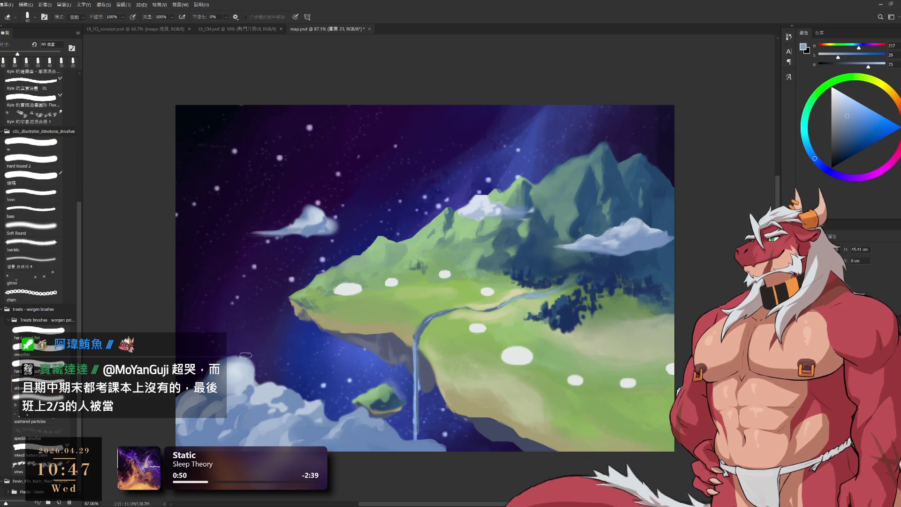
{"action": "key", "text": "bracketleft"}
{"action": "left_click", "coordinate": [207, 386], "text": "alt"}
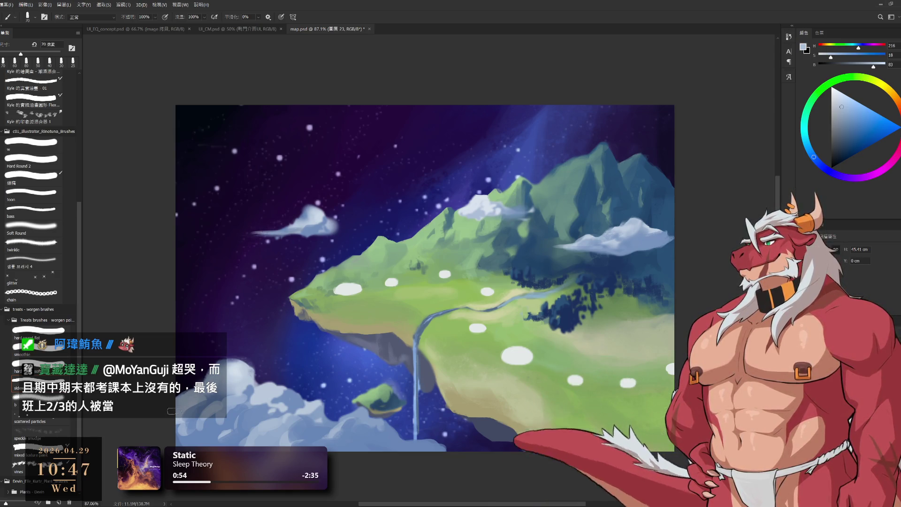
{"action": "left_click", "coordinate": [212, 398], "text": "alt"}
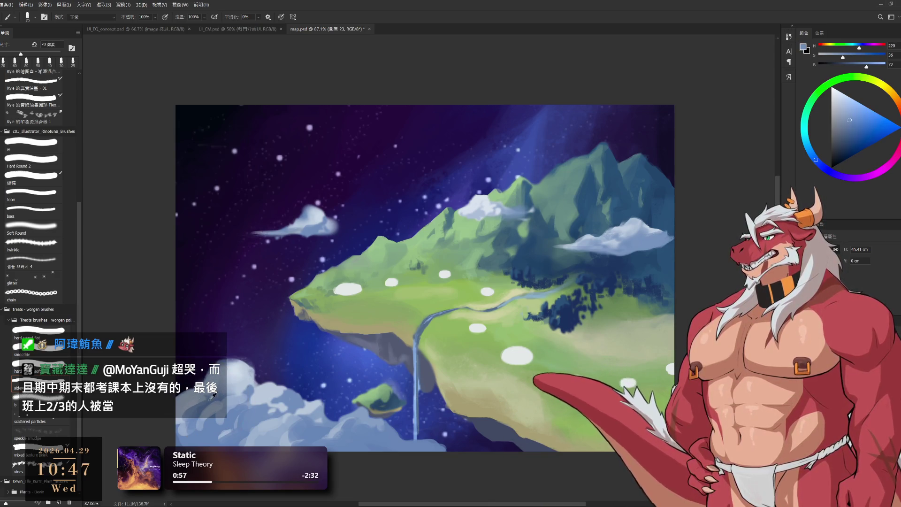
{"action": "key", "text": "bracketleft"}
{"action": "key", "text": "bracketleft"}
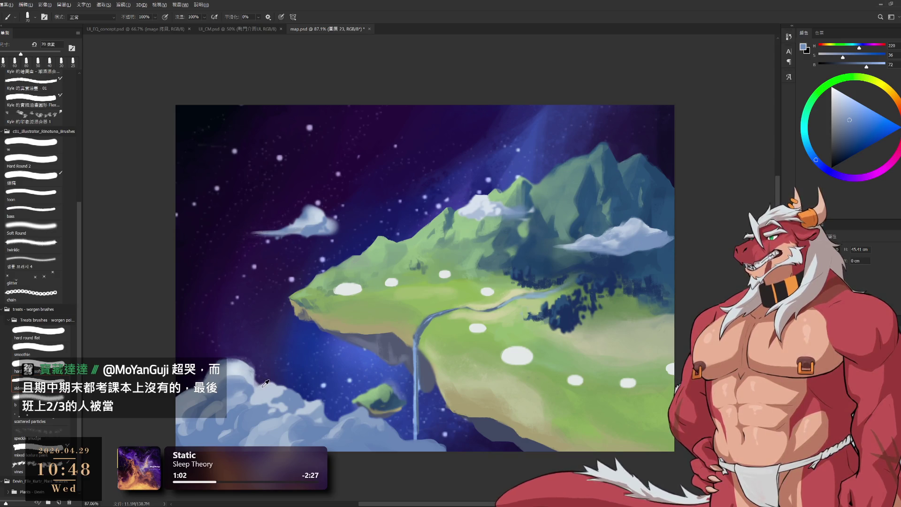
{"action": "key", "text": "bracketleft"}
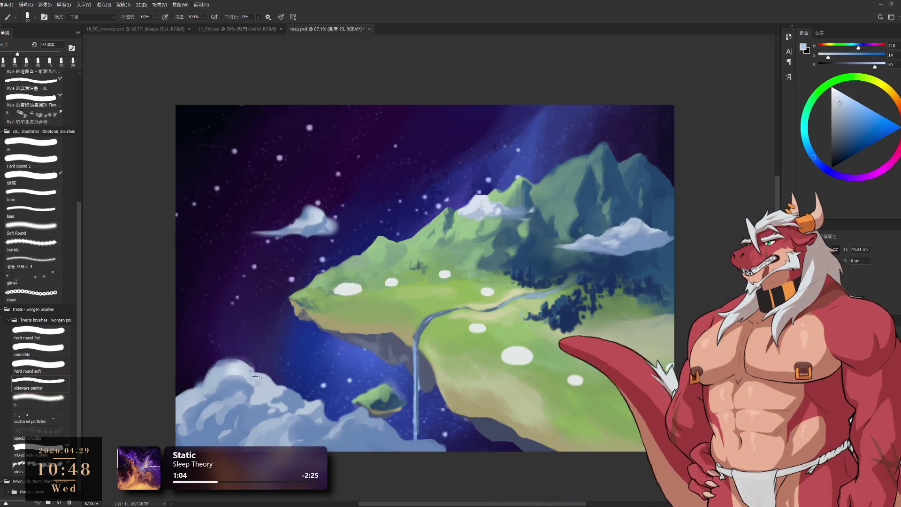
{"action": "key", "text": "e"}
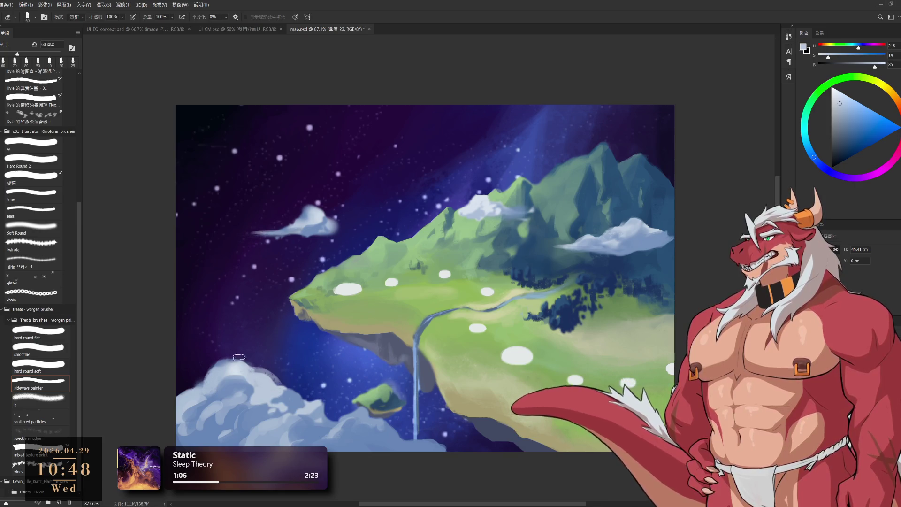
{"action": "key", "text": "b"}
Build the lower-left billows with light blue tops and darker shadow blue at 70 px.
{"action": "left_click", "coordinate": [243, 377], "text": "alt"}
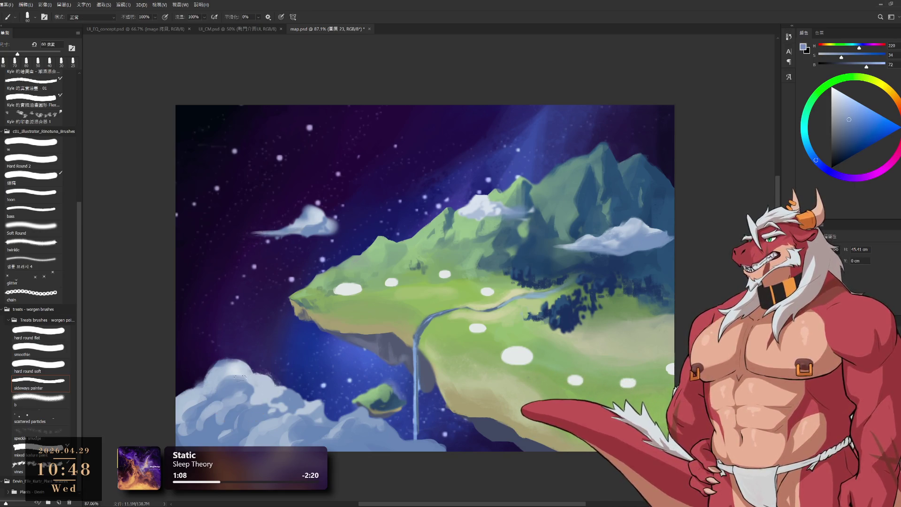
{"action": "left_click", "coordinate": [233, 371], "text": "alt"}
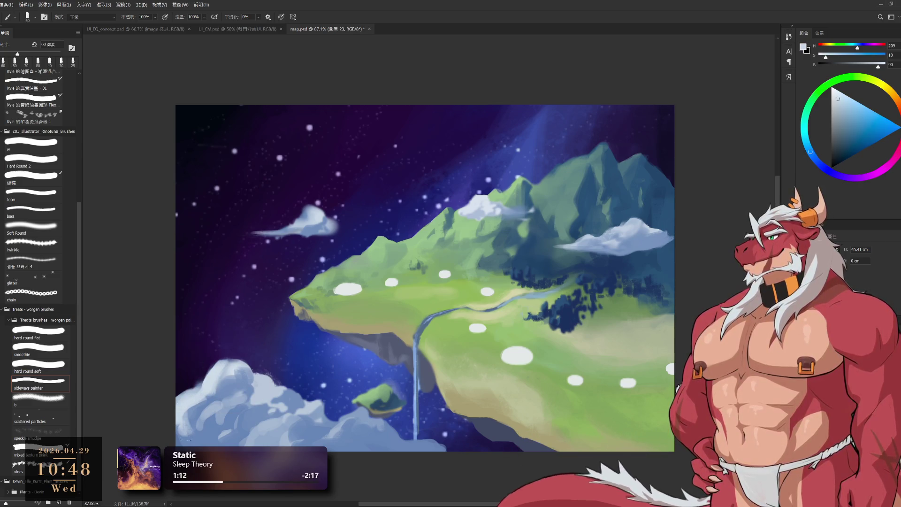
{"action": "left_click", "coordinate": [176, 430], "text": "alt"}
{"action": "key", "text": "bracketright"}
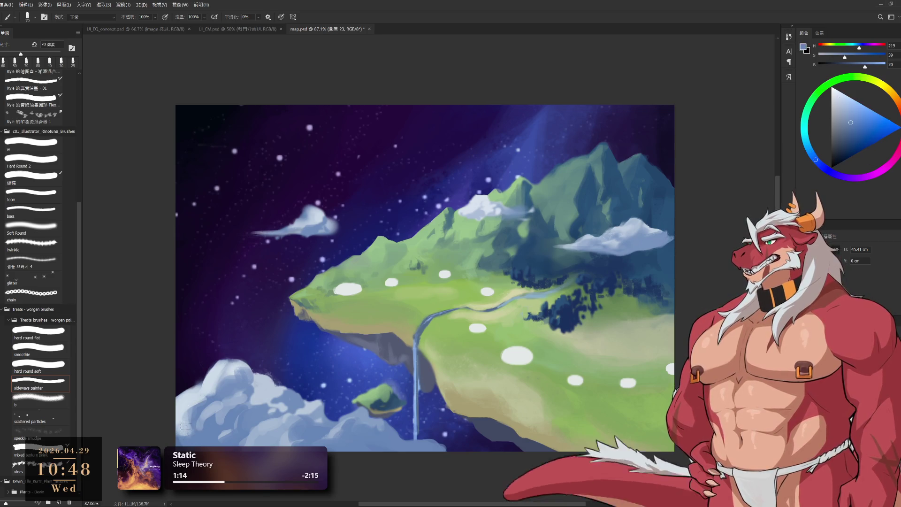
{"action": "left_click", "coordinate": [197, 393], "text": "alt"}
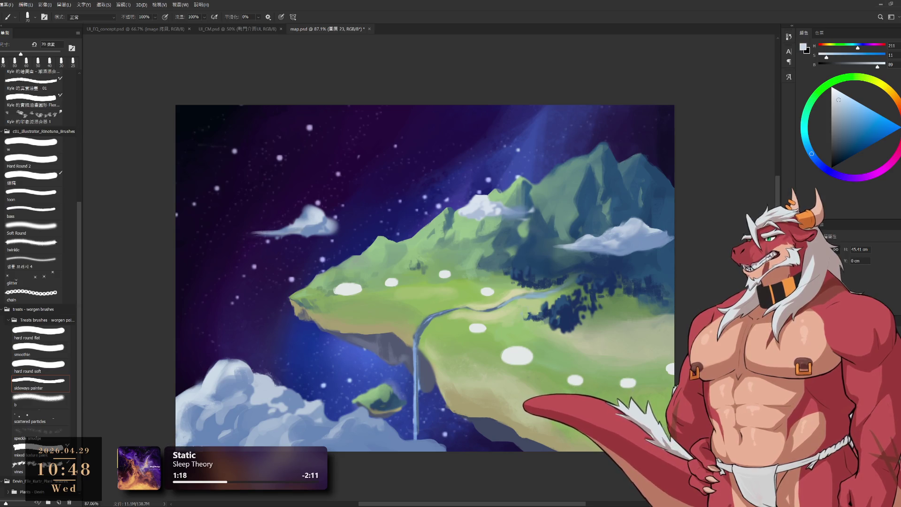
{"action": "left_click", "coordinate": [196, 432], "text": "alt"}
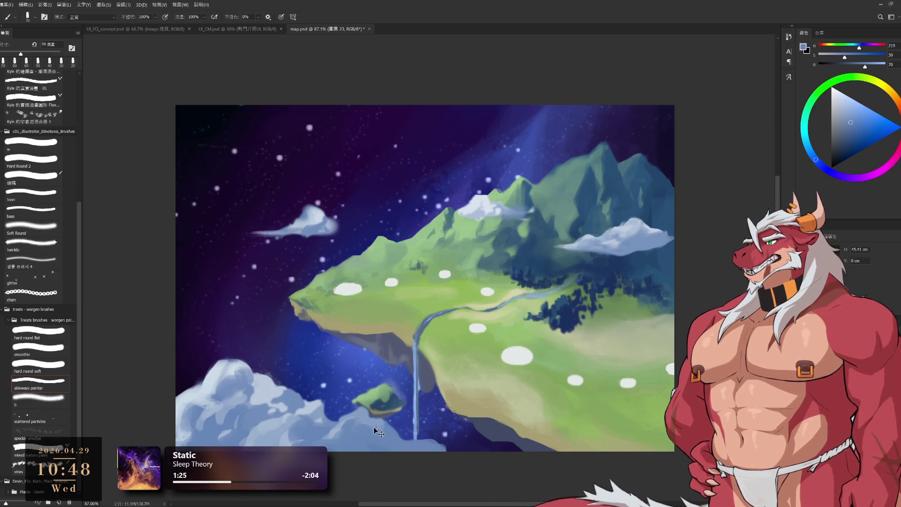
{"action": "scroll", "coordinate": [483, 342], "scroll_direction": "down", "scroll_amount": 2}
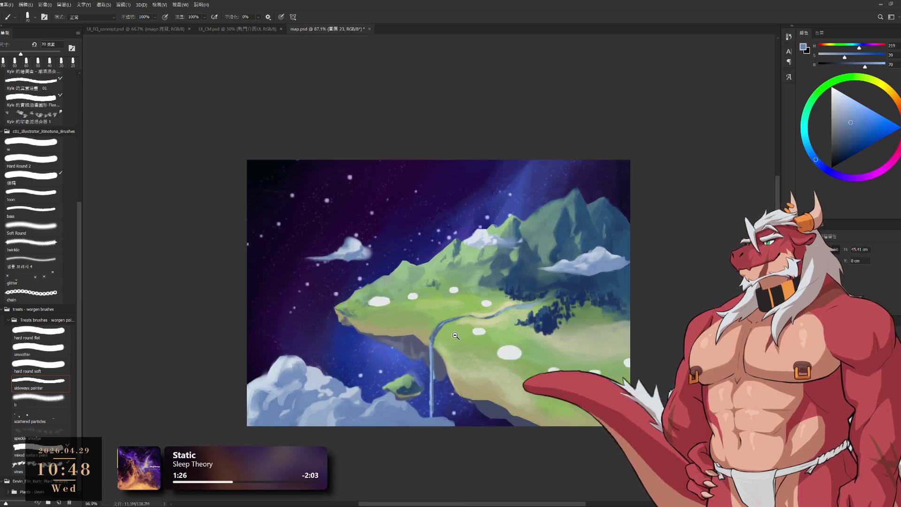
Touch up the lower-right clouds with sampled shadow and blue-grey tones at an 80 px brush.
{"action": "left_click", "coordinate": [394, 415], "text": "alt"}
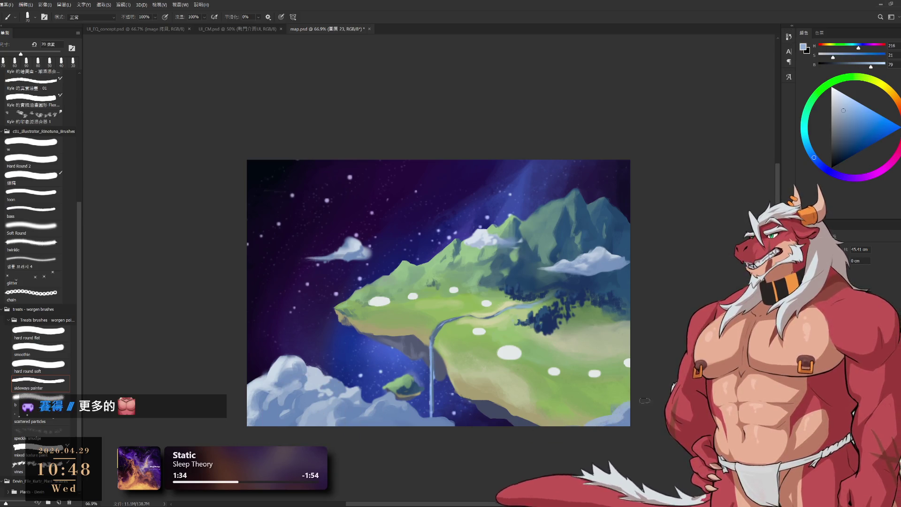
{"action": "left_click", "coordinate": [622, 411], "text": "alt"}
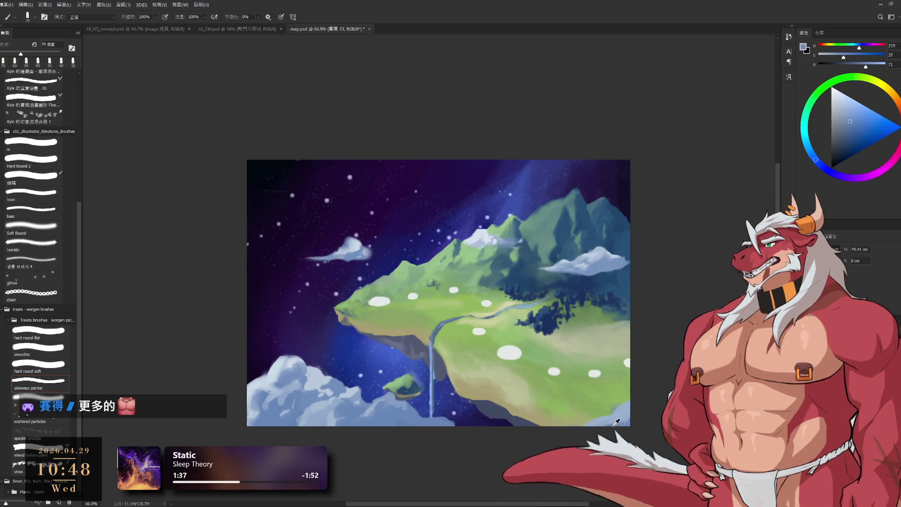
{"action": "left_click", "coordinate": [638, 413], "text": "alt"}
{"action": "key", "text": "bracketright"}
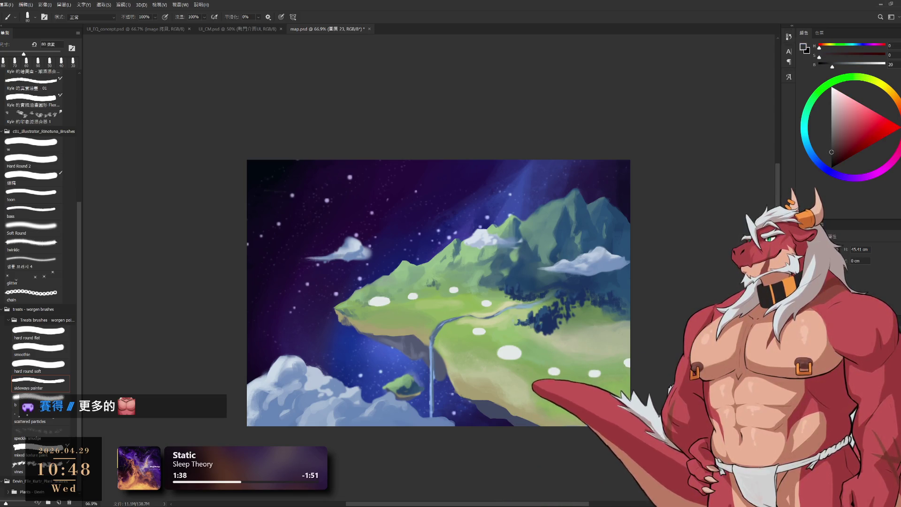
{"action": "left_click", "coordinate": [624, 412], "text": "alt"}
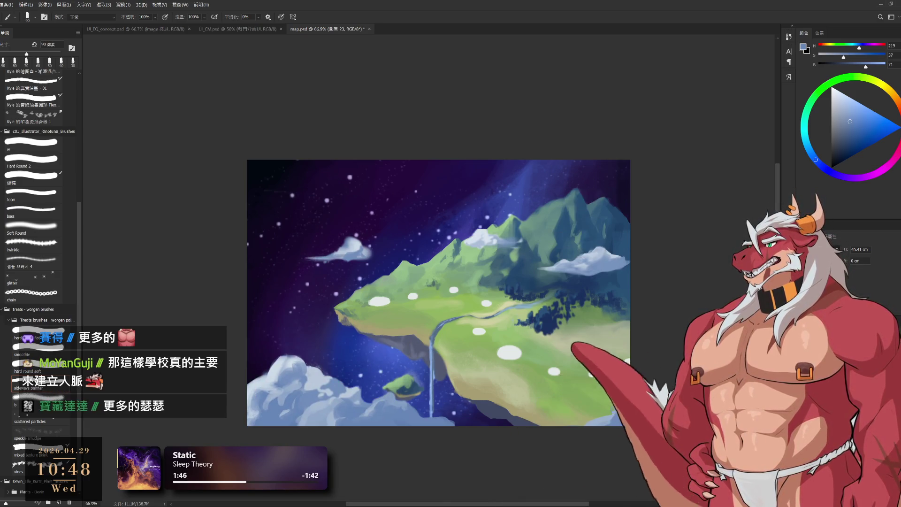
{"action": "left_click", "coordinate": [606, 415], "text": "alt"}
{"action": "key", "text": "bracketleft"}
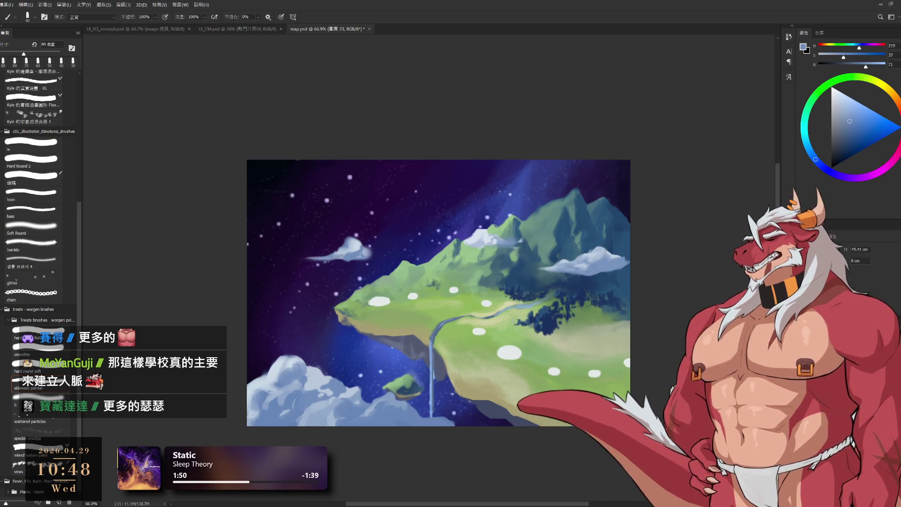
{"action": "left_click", "coordinate": [616, 404], "text": "alt"}
Alternate lighter, near-white and darker cloud blues along the bottom clouds, ending at a 50 px brush.
{"action": "left_click", "coordinate": [605, 416], "text": "alt"}
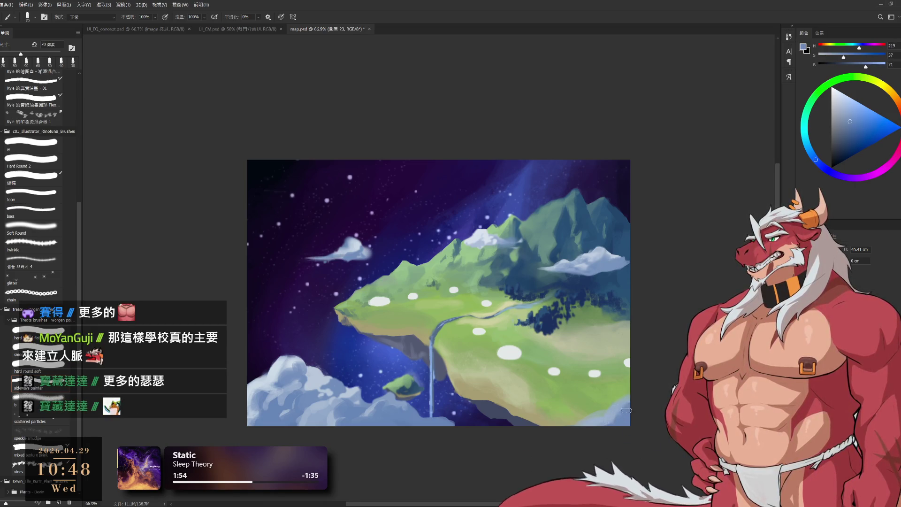
{"action": "left_click", "coordinate": [621, 421], "text": "alt"}
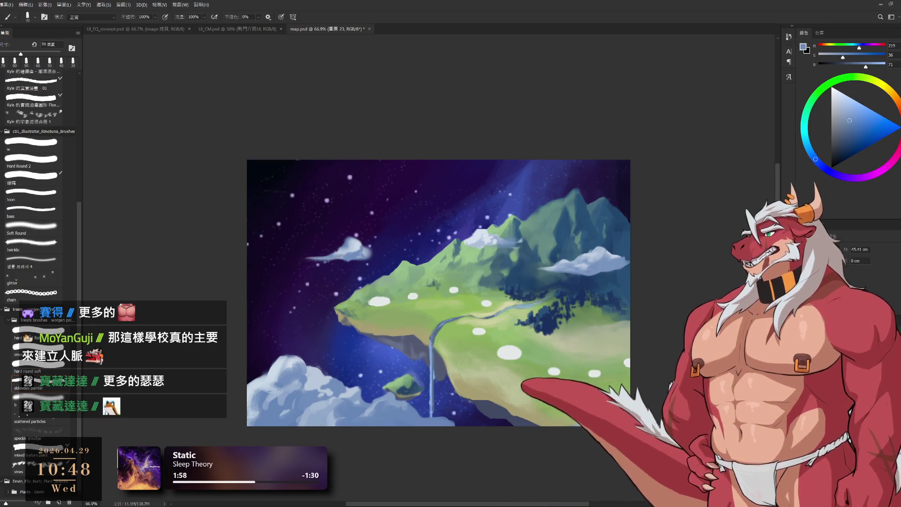
{"action": "left_click", "coordinate": [605, 416], "text": "alt"}
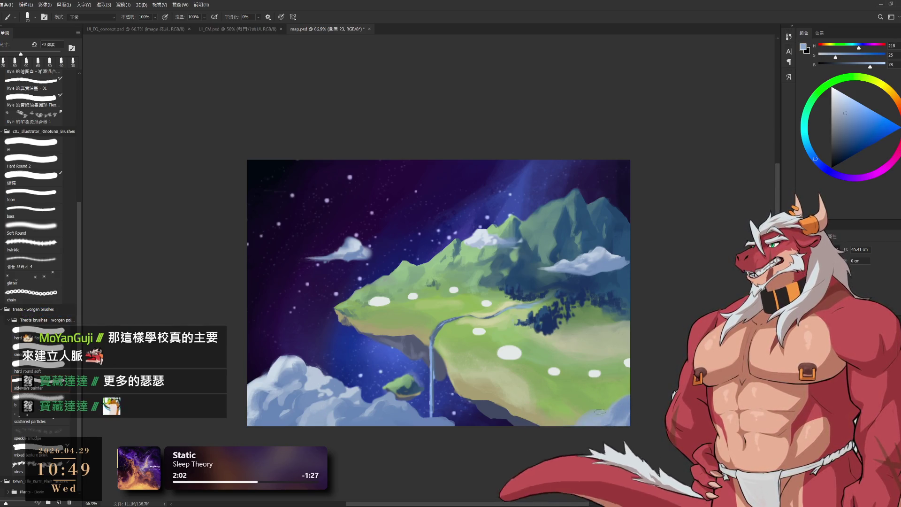
{"action": "left_click", "coordinate": [282, 362], "text": "alt"}
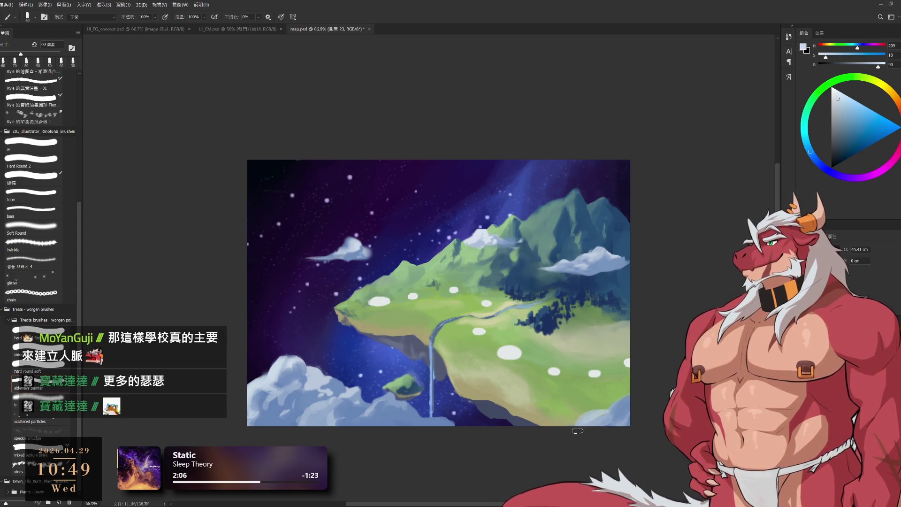
{"action": "key", "text": "bracketright"}
{"action": "key", "text": "bracketright"}
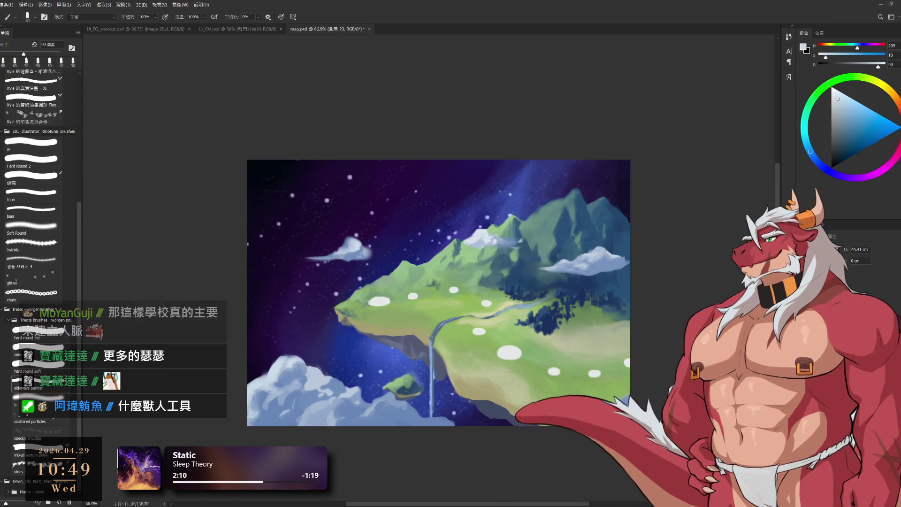
{"action": "left_click", "coordinate": [626, 401], "text": "alt"}
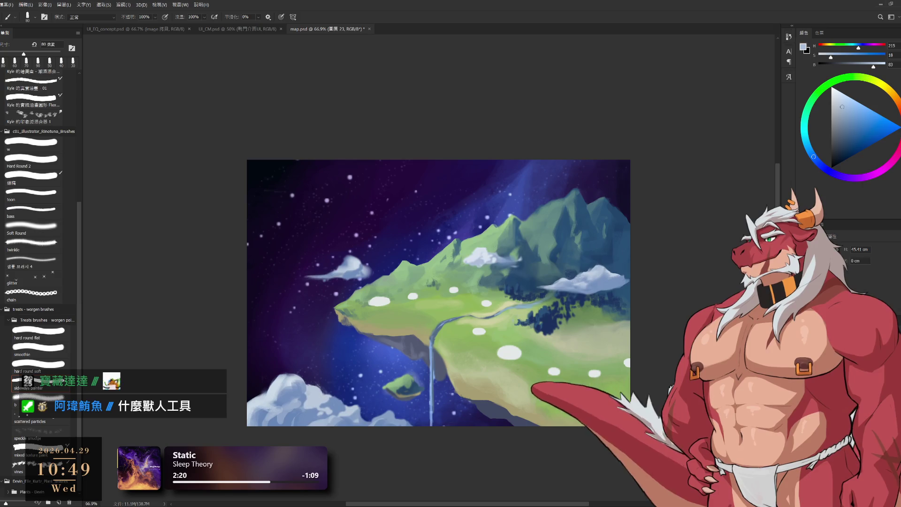
{"action": "left_click", "coordinate": [412, 296], "text": "alt"}
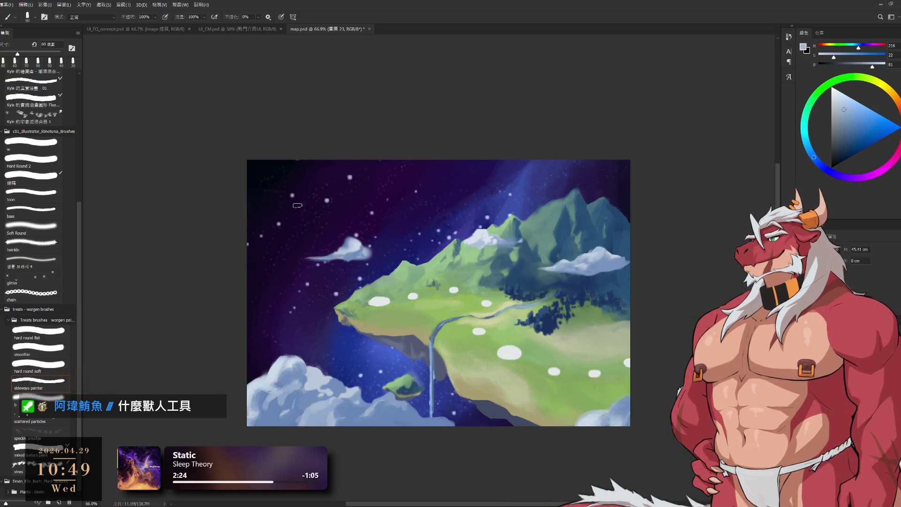
{"action": "left_click", "coordinate": [381, 415], "text": "alt"}
{"action": "key", "text": "bracketleft"}
Paint a small bluish cloud wisp near the mountain peaks and soften it with the eraser.
{"action": "left_click_drag", "start_coordinate": [416, 226], "coordinate": [464, 213]}
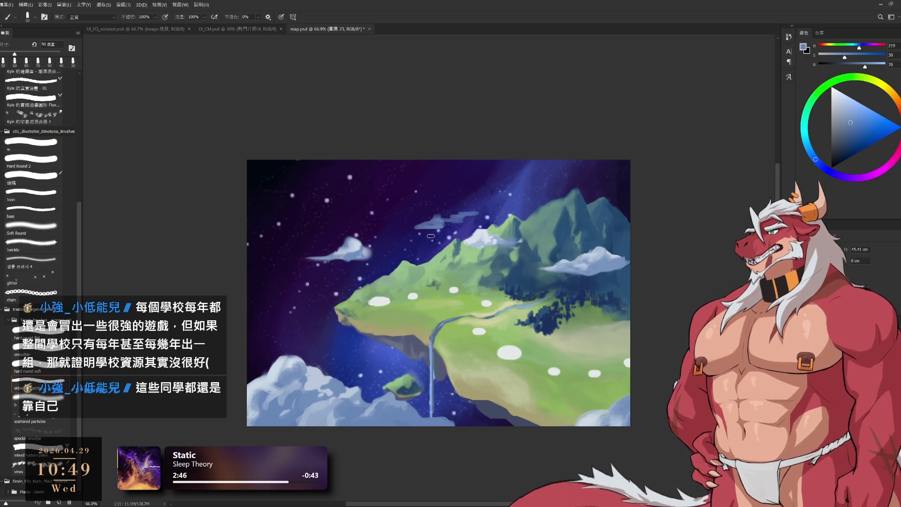
{"action": "key", "text": "e"}
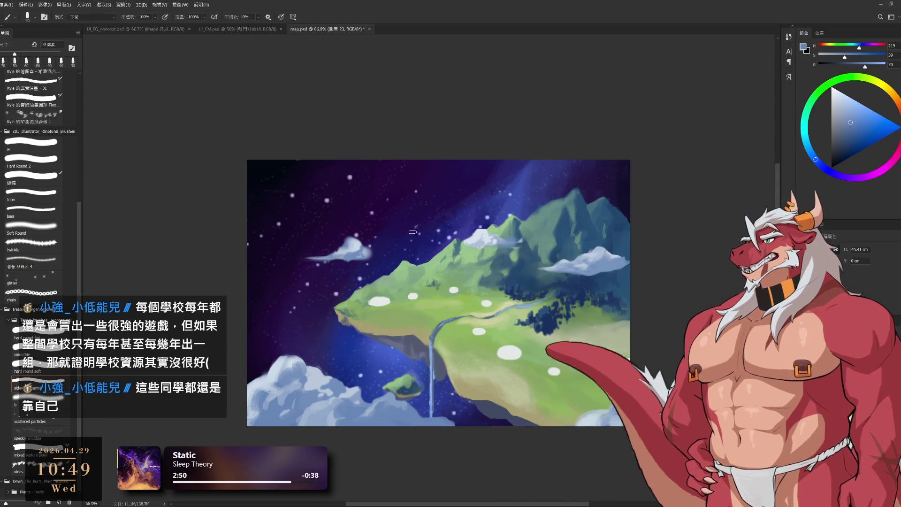
{"action": "key", "text": "b"}
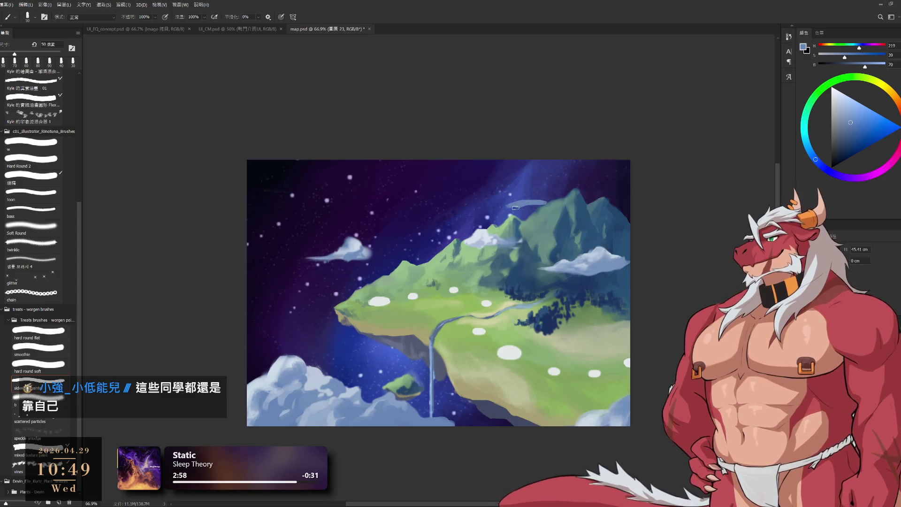
{"action": "key", "text": "e"}
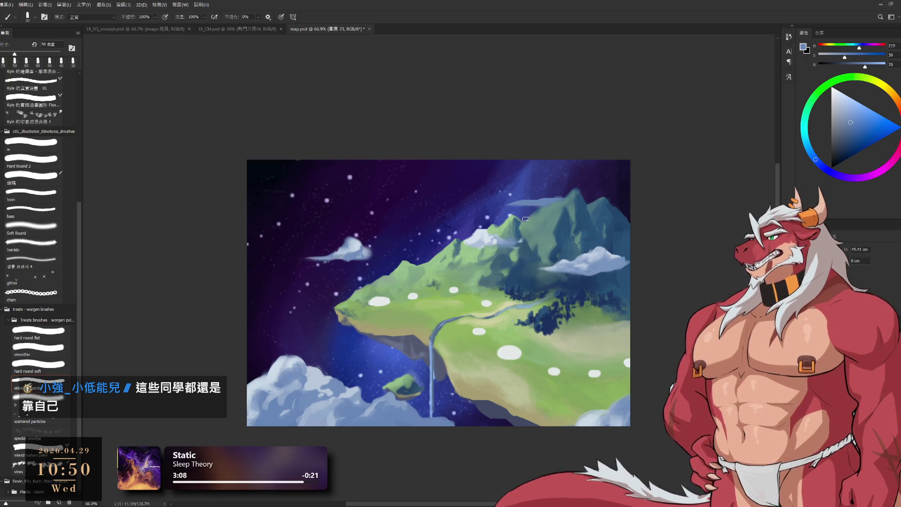
{"action": "key", "text": "e"}
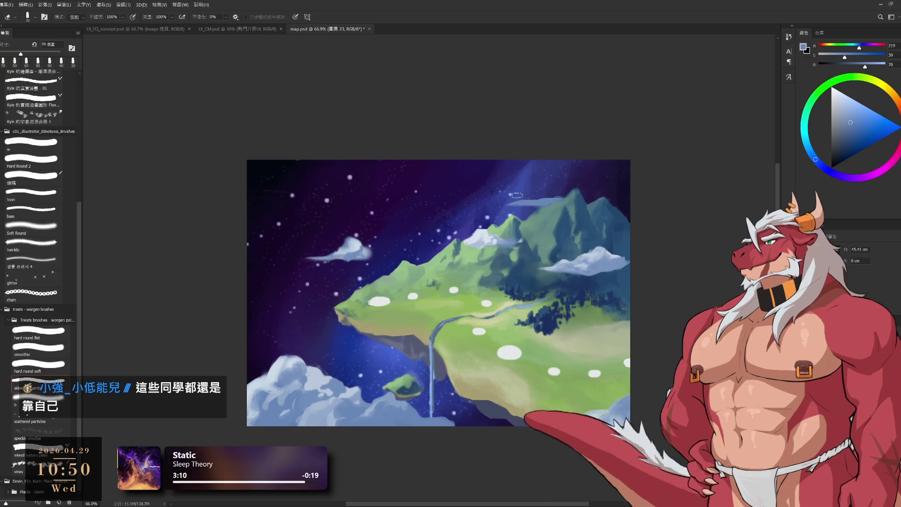
{"action": "key", "text": "b"}
Sample the cloud's light blue and brighten the streak near the peak.
{"action": "left_click", "coordinate": [594, 253], "text": "alt"}
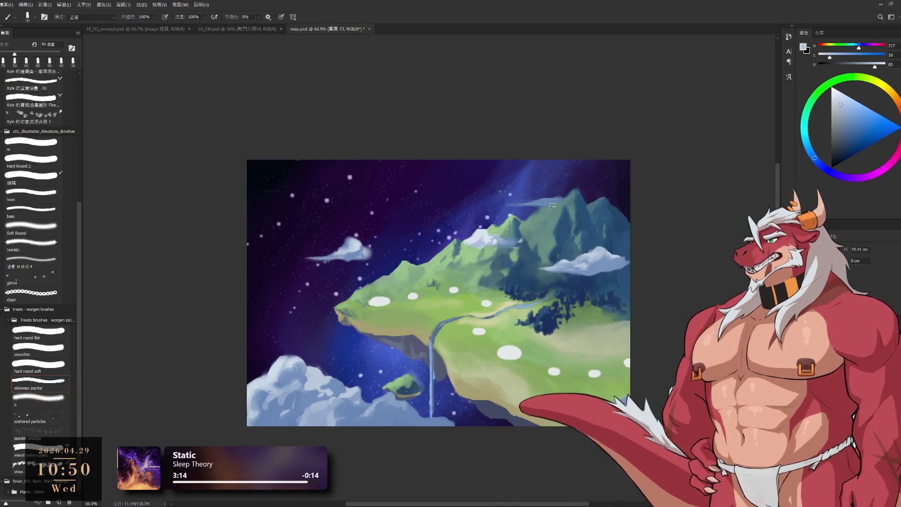
{"action": "key", "text": "bracketleft"}
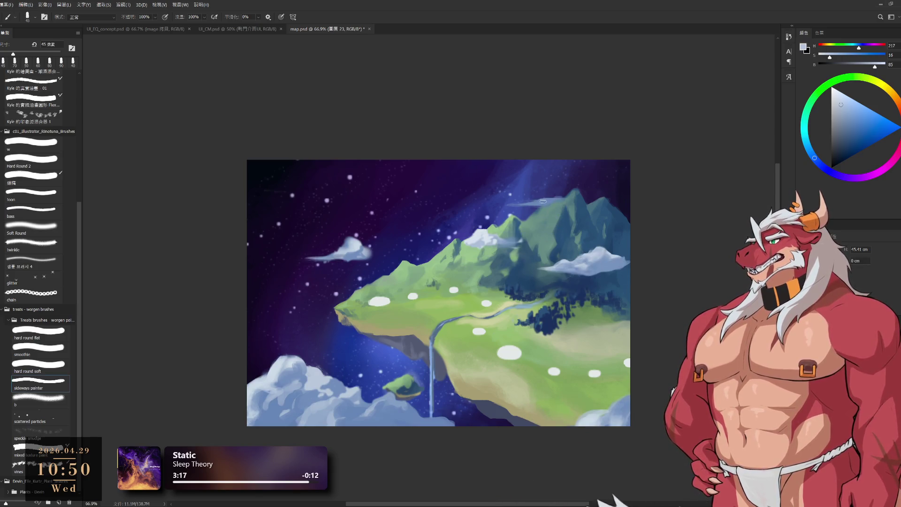
{"action": "key", "text": "bracketright"}
{"action": "left_click_drag", "start_coordinate": [535, 204], "coordinate": [509, 205]}
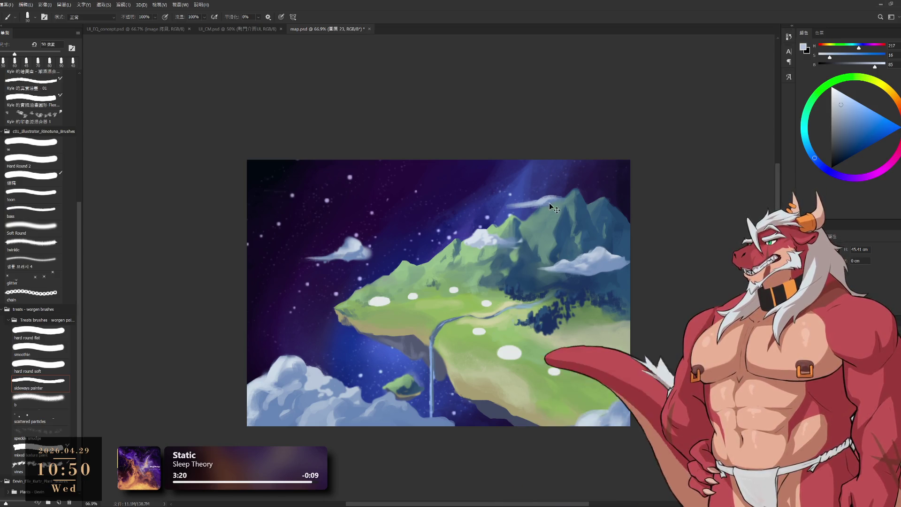
Paint mid blue over the white cloud tuft near the peak using sampled cloud blues.
{"action": "left_click", "coordinate": [542, 201], "text": "alt"}
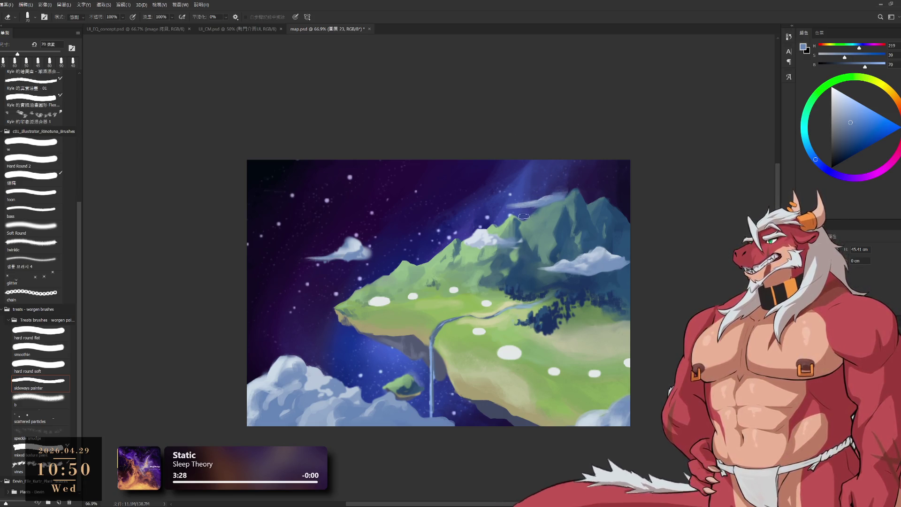
{"action": "key", "text": "b"}
{"action": "left_click", "coordinate": [539, 202], "text": "alt"}
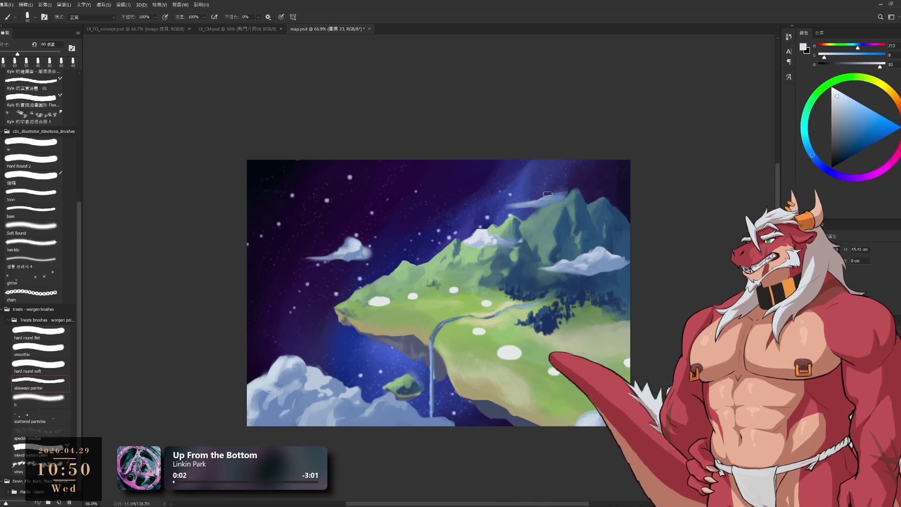
{"action": "key", "text": "bracketleft"}
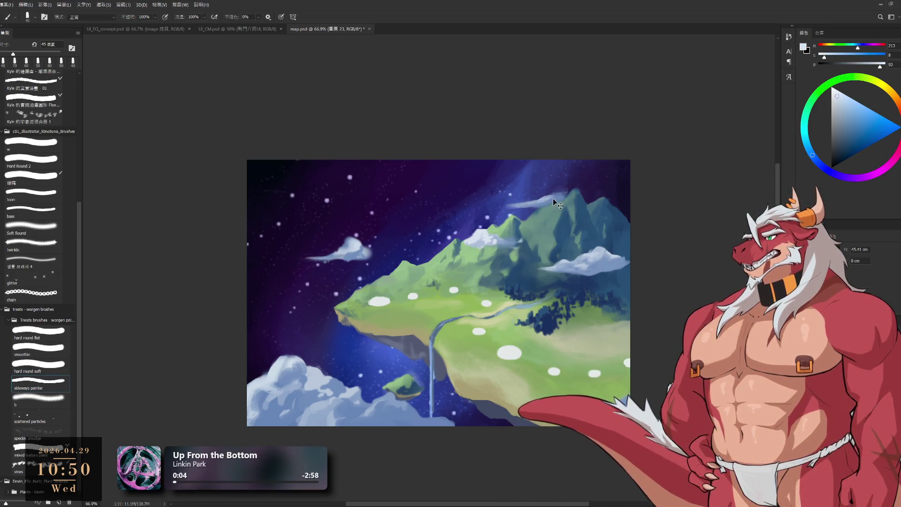
{"action": "left_click", "coordinate": [536, 204], "text": "alt"}
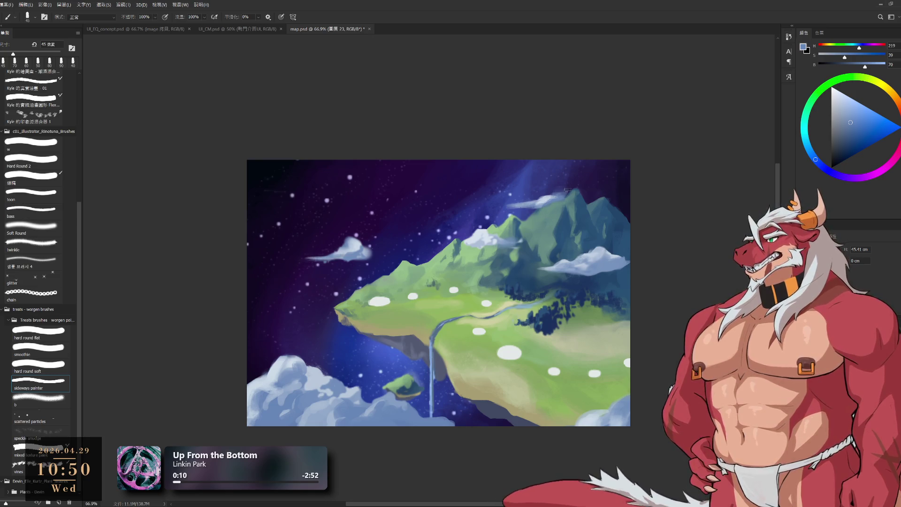
{"action": "left_click_drag", "start_coordinate": [565, 188], "coordinate": [556, 199]}
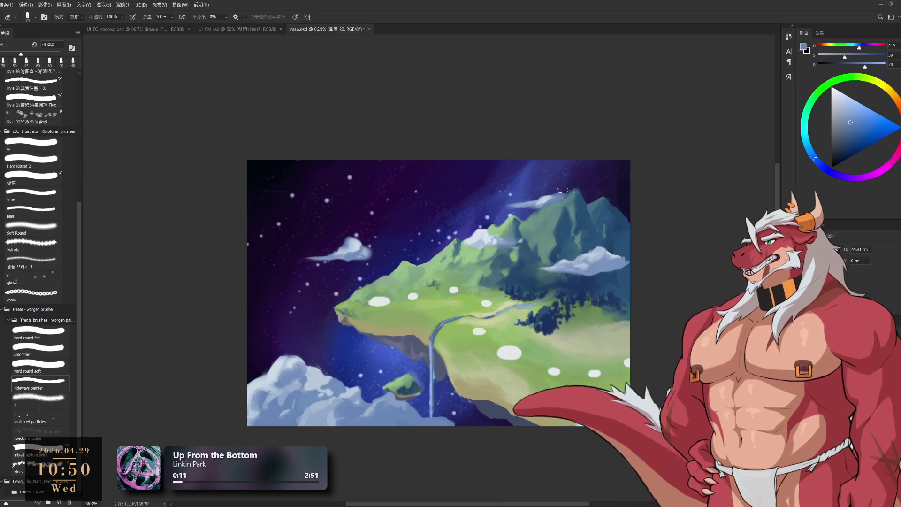
{"action": "left_click", "coordinate": [537, 207], "text": "alt"}
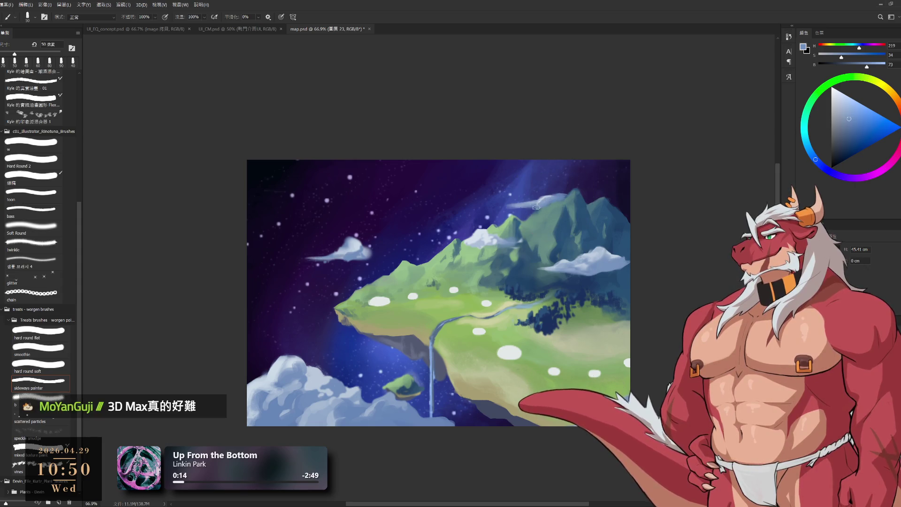
Shift a light cloud streak toward the right edge, then ready a 100 px brush in pale cloud colour.
{"action": "key", "text": "e"}
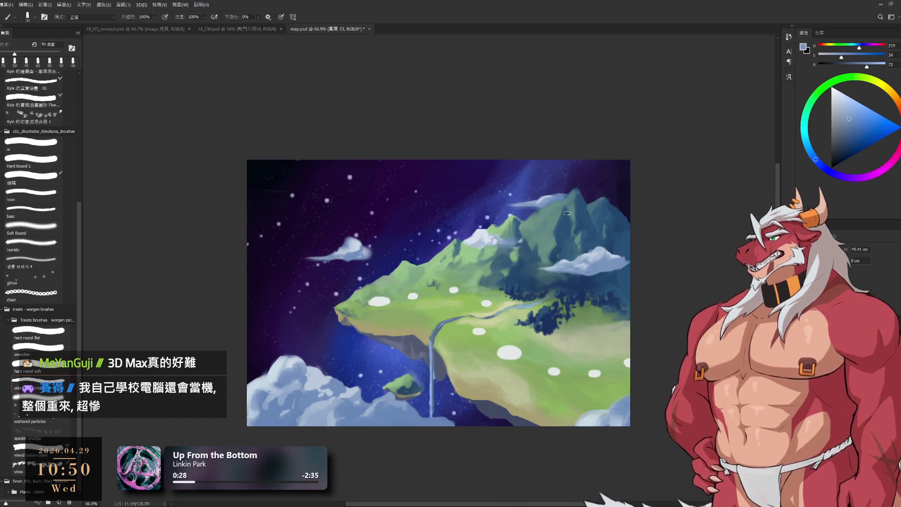
{"action": "left_click_drag", "start_coordinate": [652, 189], "coordinate": [638, 192]}
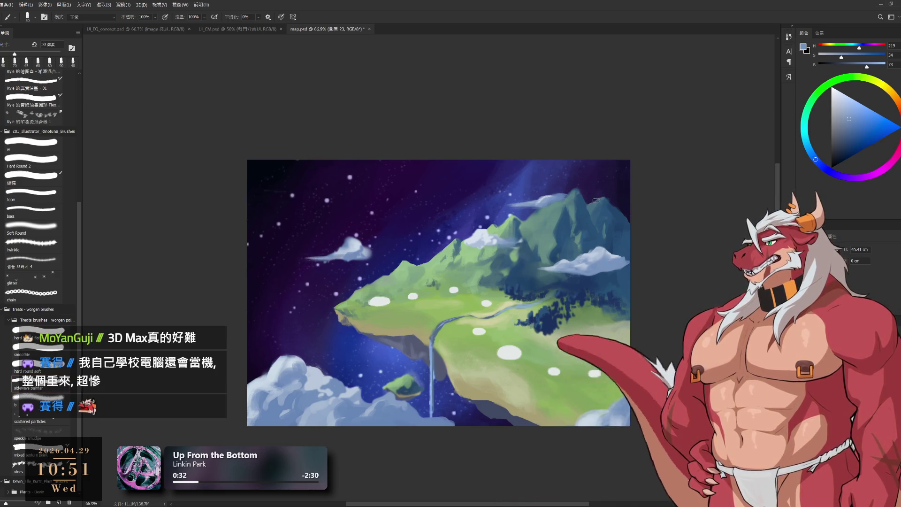
{"action": "key", "text": "l"}
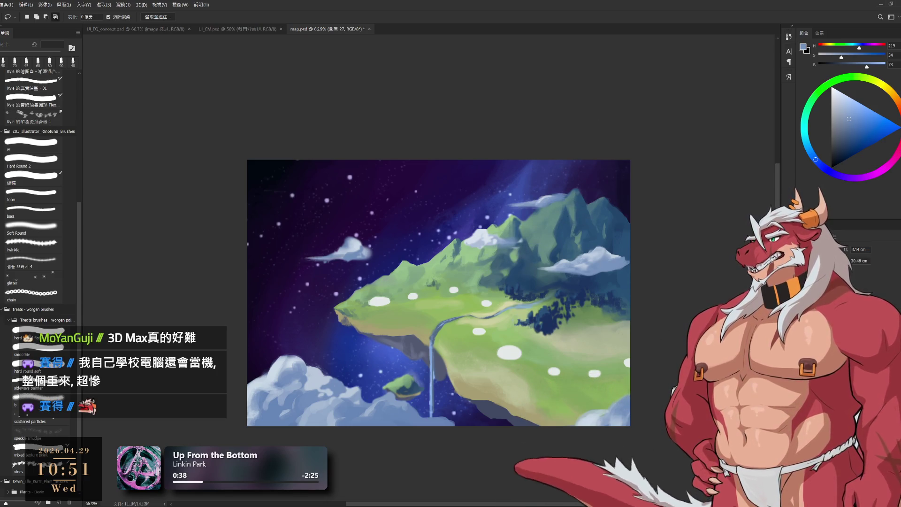
{"action": "key", "text": "b"}
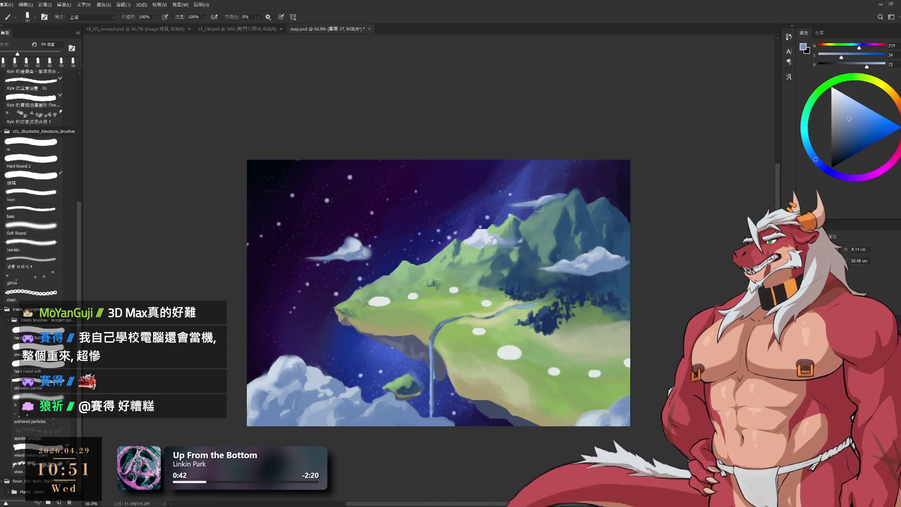
{"action": "key", "text": "bracketright"}
{"action": "key", "text": "bracketright"}
{"action": "key", "text": "bracketright"}
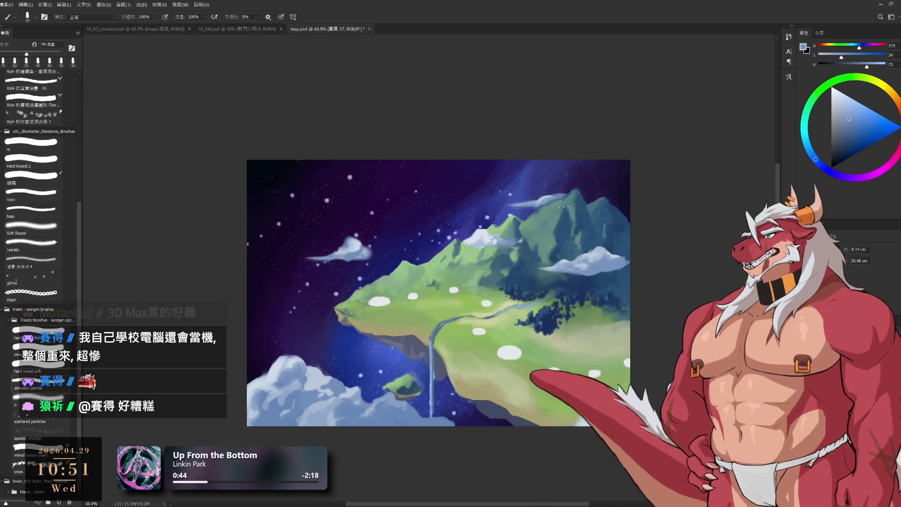
{"action": "key", "text": "bracketright"}
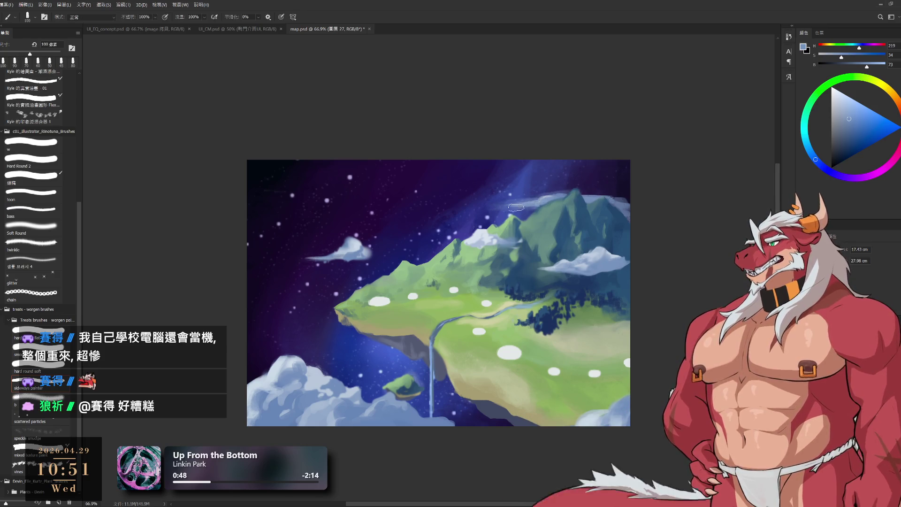
{"action": "left_click", "coordinate": [587, 247], "text": "alt"}
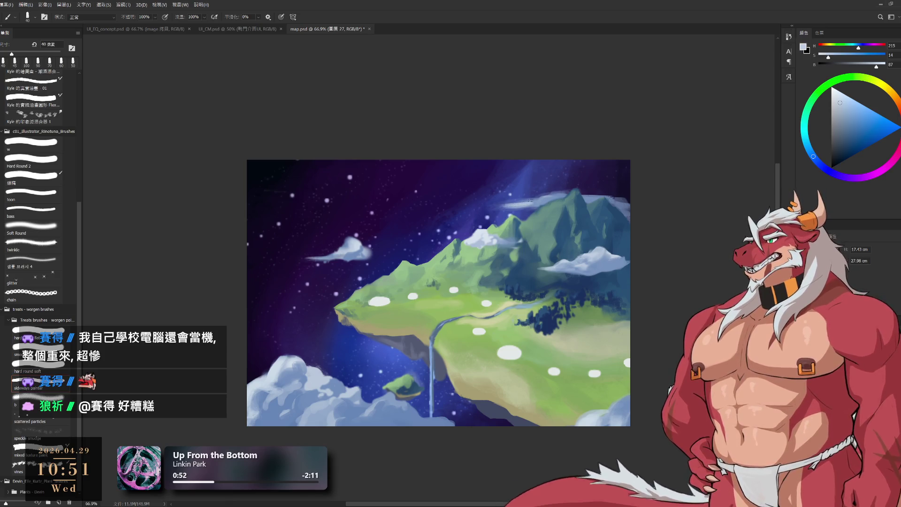
Soften the peak clouds with deeper and lighter cloud blues, settling on a 50 px brush.
{"action": "left_click", "coordinate": [549, 200], "text": "alt"}
{"action": "left_click", "coordinate": [526, 206], "text": "alt"}
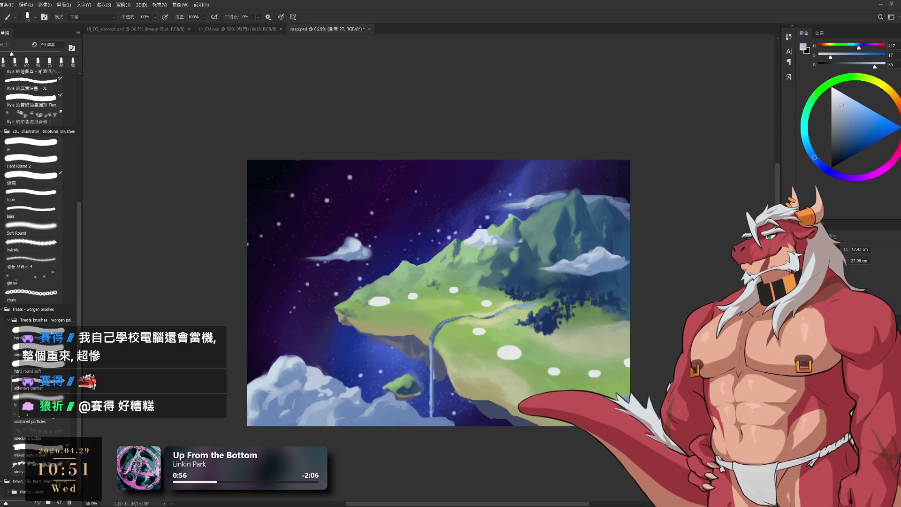
{"action": "left_click", "coordinate": [540, 201], "text": "alt"}
{"action": "key", "text": "e"}
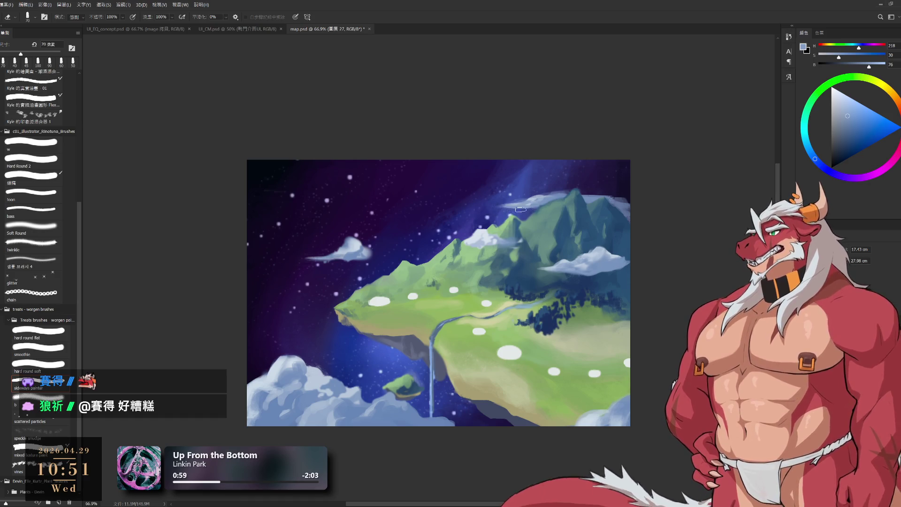
{"action": "key", "text": "b"}
{"action": "left_click", "coordinate": [584, 196], "text": "alt"}
{"action": "key", "text": "bracketright"}
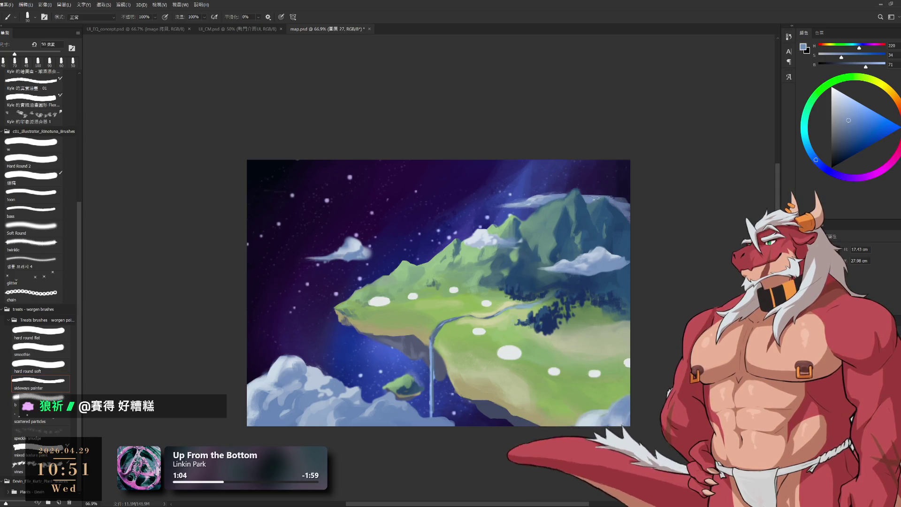
{"action": "key", "text": "bracketright"}
{"action": "key", "text": "bracketright"}
{"action": "key", "text": "bracketright"}
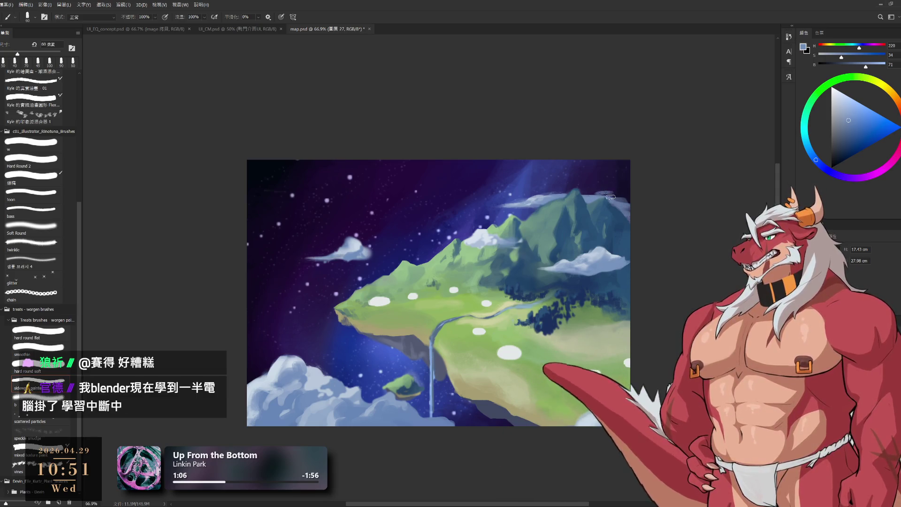
{"action": "key", "text": "bracketleft"}
{"action": "key", "text": "bracketleft"}
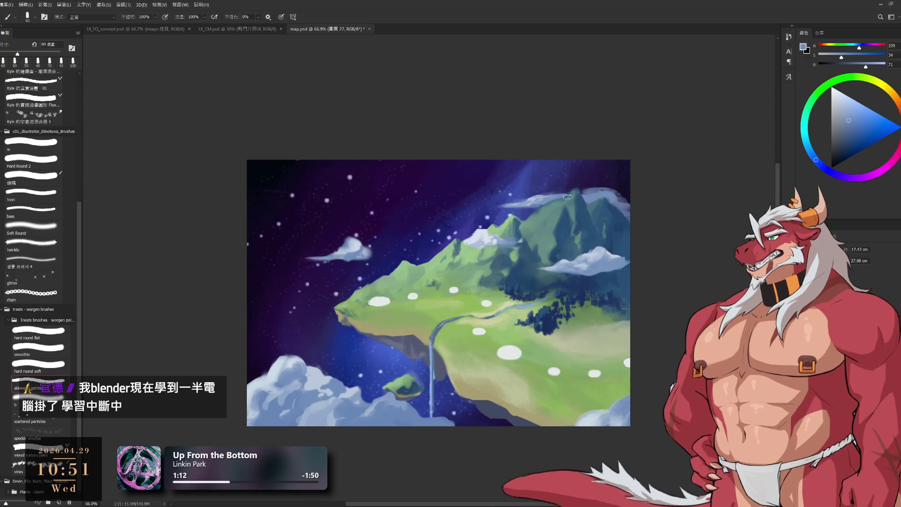
{"action": "left_click", "coordinate": [537, 199], "text": "alt"}
{"action": "key", "text": "bracketleft"}
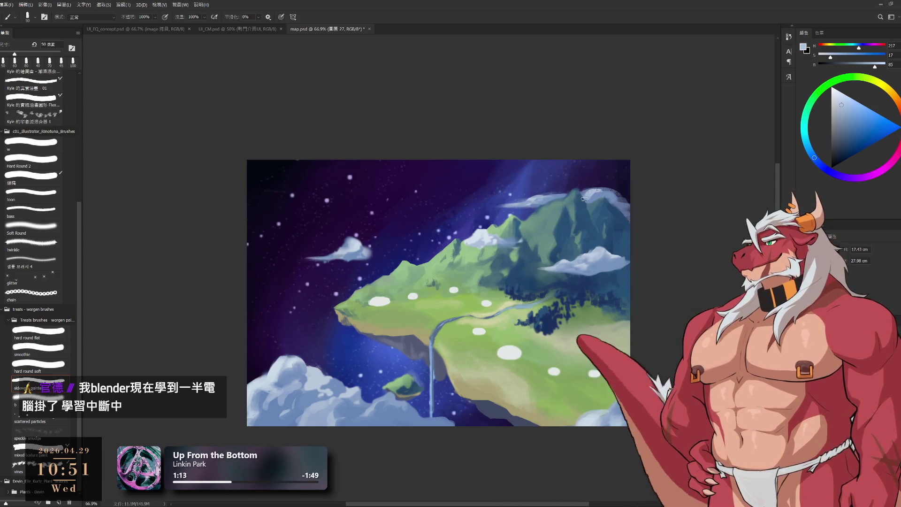
Layer light and deeper blues where the upper-right cloud meets the mountain edge, erasing excess.
{"action": "left_click", "coordinate": [602, 193], "text": "alt"}
{"action": "left_click", "coordinate": [601, 191], "text": "alt"}
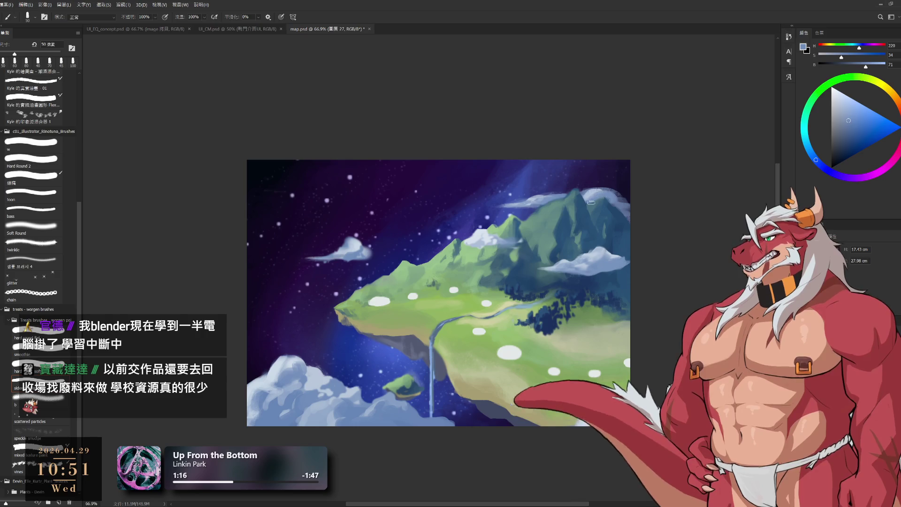
{"action": "key", "text": "e"}
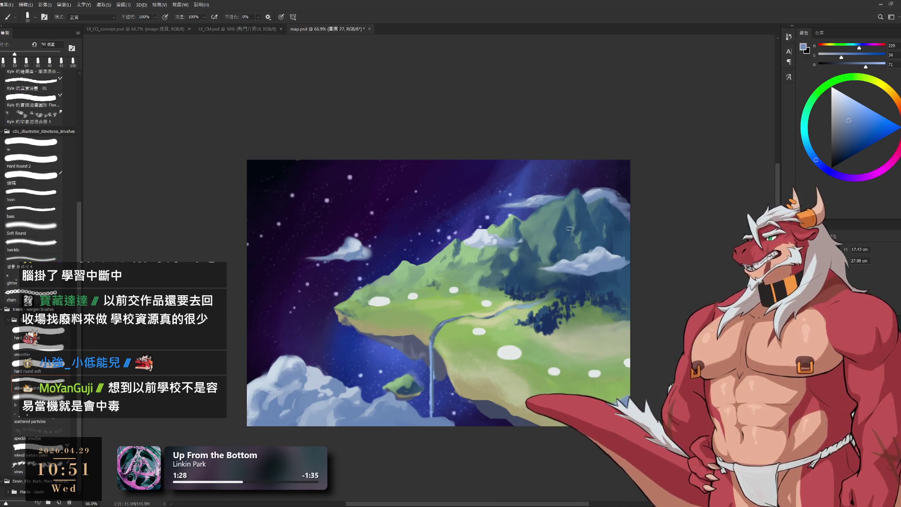
{"action": "key", "text": "e"}
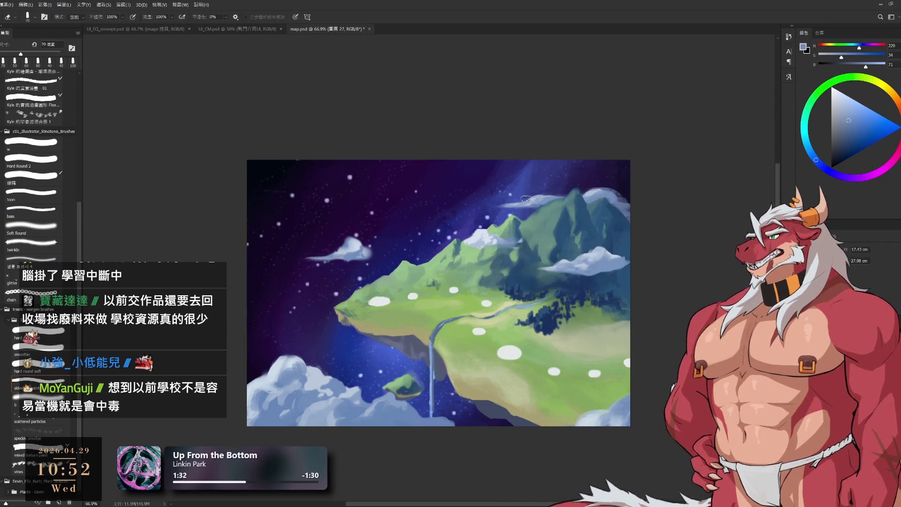
{"action": "key", "text": "b"}
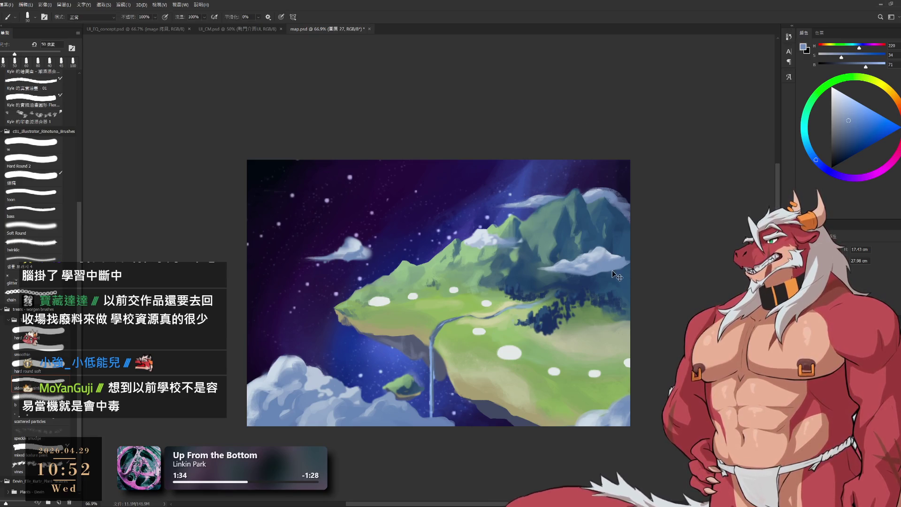
On layer 23, paint pale and deeper blues at the canvas edge with a 60-80 px brush.
{"action": "left_click", "coordinate": [615, 274], "text": "ctrl"}
{"action": "left_click", "coordinate": [619, 263], "text": "alt"}
{"action": "key", "text": "bracketright"}
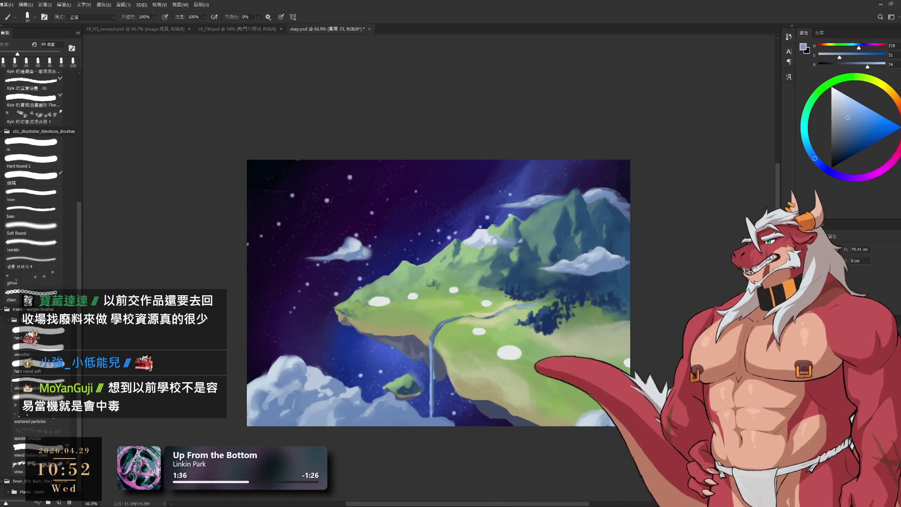
{"action": "key", "text": "bracketright"}
{"action": "key", "text": "bracketright"}
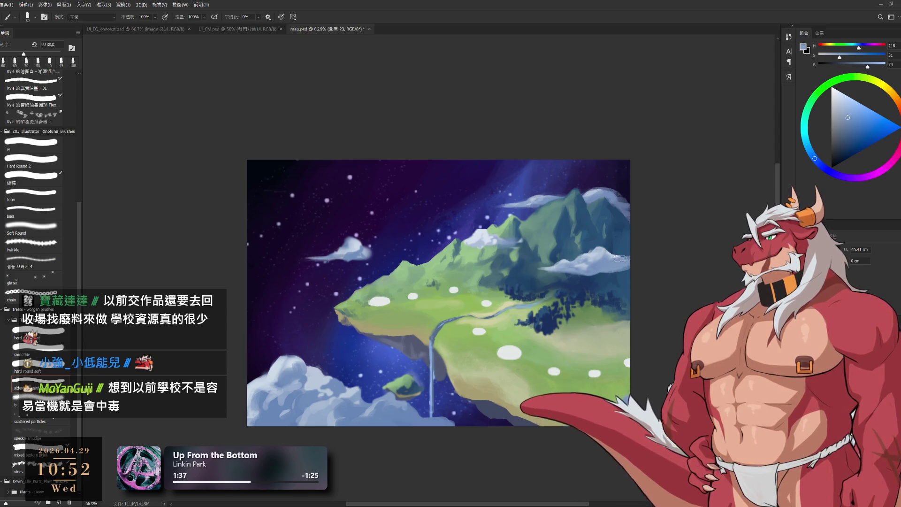
{"action": "left_click", "coordinate": [614, 260], "text": "alt"}
{"action": "key", "text": "bracketleft"}
{"action": "key", "text": "bracketleft"}
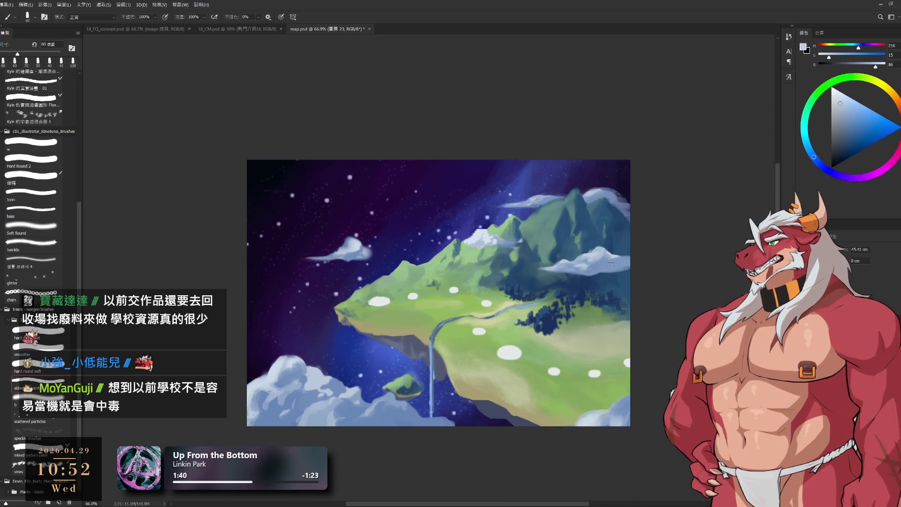
{"action": "left_click", "coordinate": [628, 262], "text": "alt"}
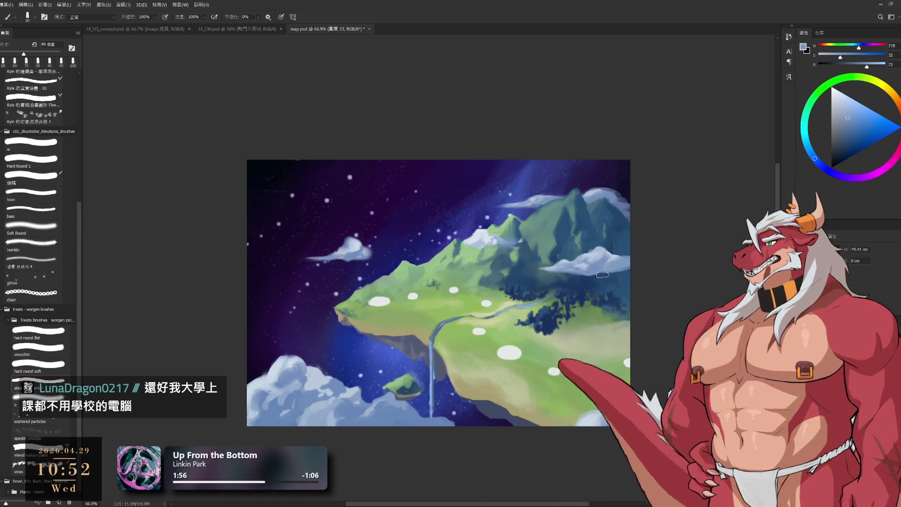
{"action": "key", "text": "l"}
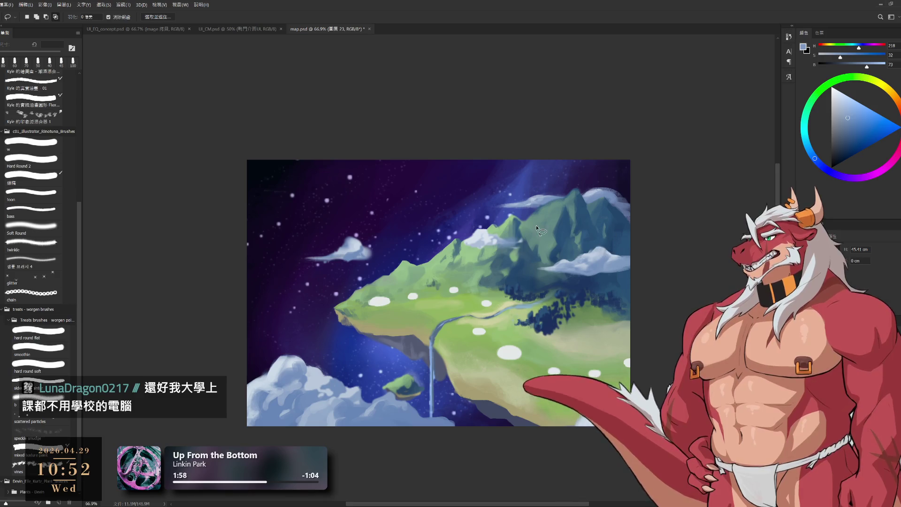
{"action": "mouse_move", "coordinate": [553, 197]}
{"action": "left_mouse_down"}
{"action": "mouse_move", "coordinate": [476, 284]}
{"action": "mouse_move", "coordinate": [483, 286]}
{"action": "left_mouse_up"}
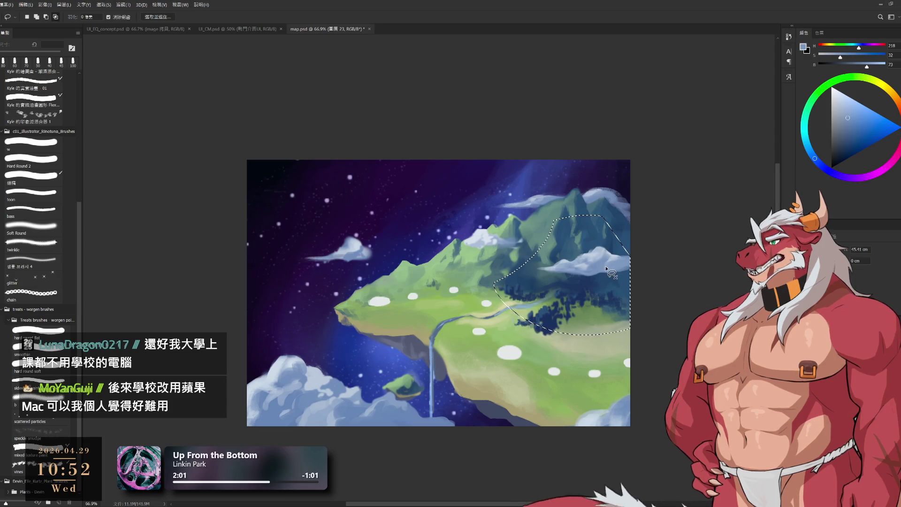
{"action": "left_click", "coordinate": [432, 188]}
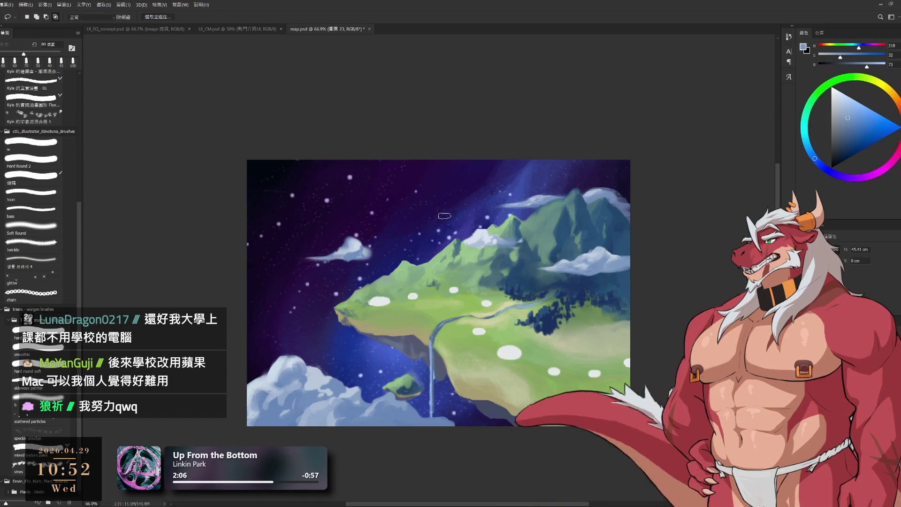
{"action": "key", "text": "b"}
{"action": "key", "text": "ctrl+z"}
{"action": "key", "text": "ctrl+z"}
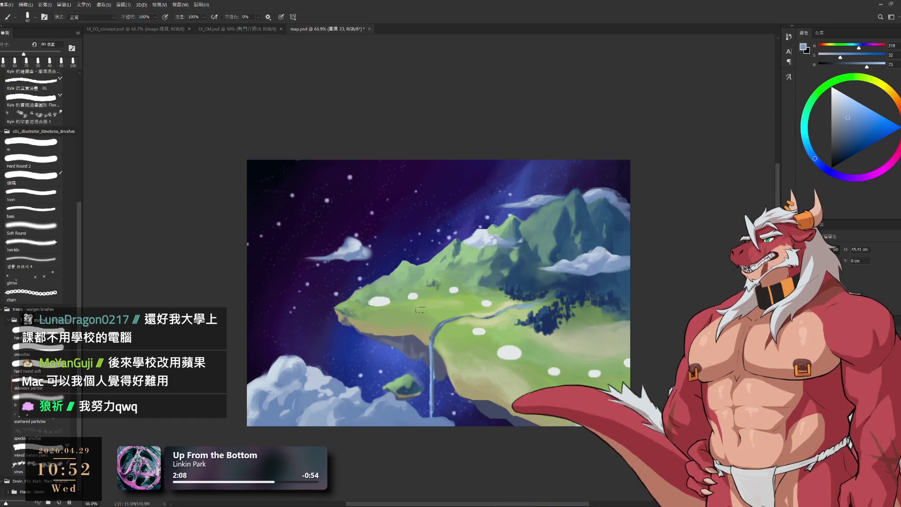
{"action": "key", "text": "ctrl+z"}
{"action": "key", "text": "ctrl+z"}
{"action": "key", "text": "ctrl+z"}
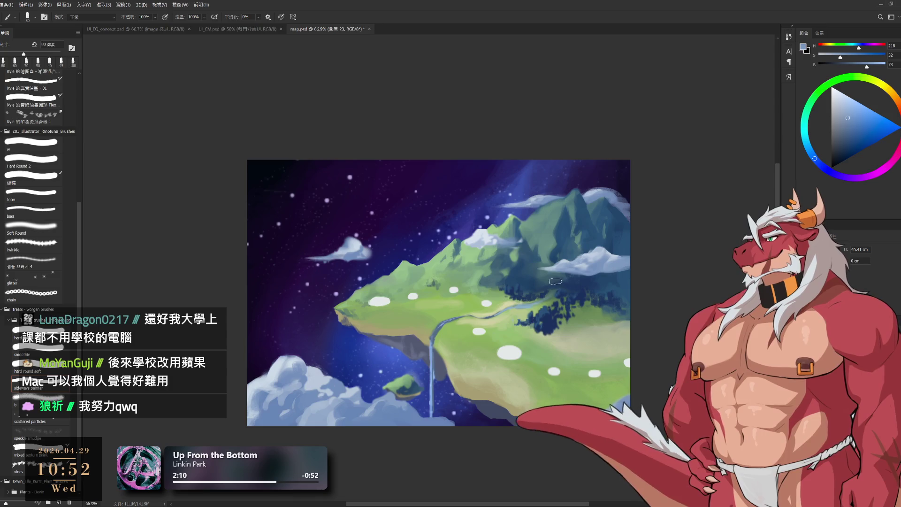
{"action": "scroll", "coordinate": [525, 272], "scroll_direction": "down", "scroll_amount": 5}
{"action": "scroll", "coordinate": [515, 352], "scroll_direction": "up", "scroll_amount": 3}
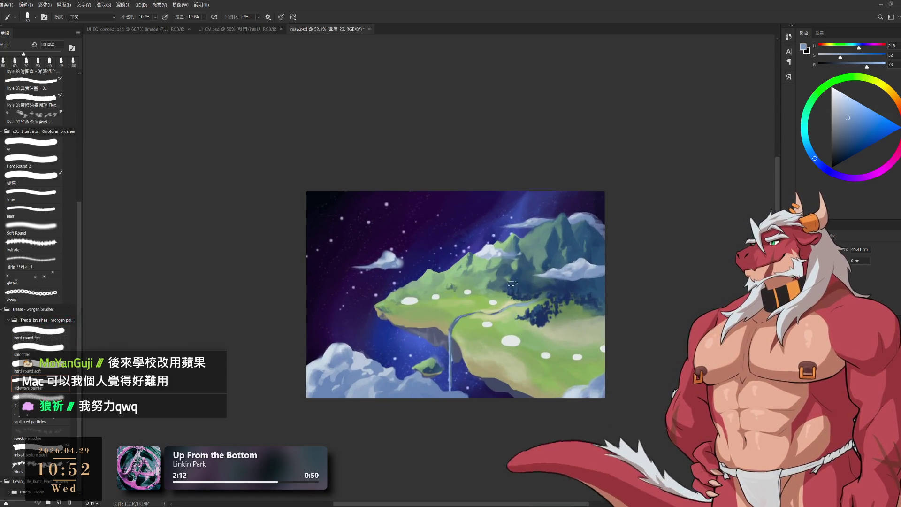
{"action": "scroll", "coordinate": [514, 353], "scroll_direction": "down", "scroll_amount": 2}
{"action": "scroll", "coordinate": [501, 307], "scroll_direction": "up", "scroll_amount": 4}
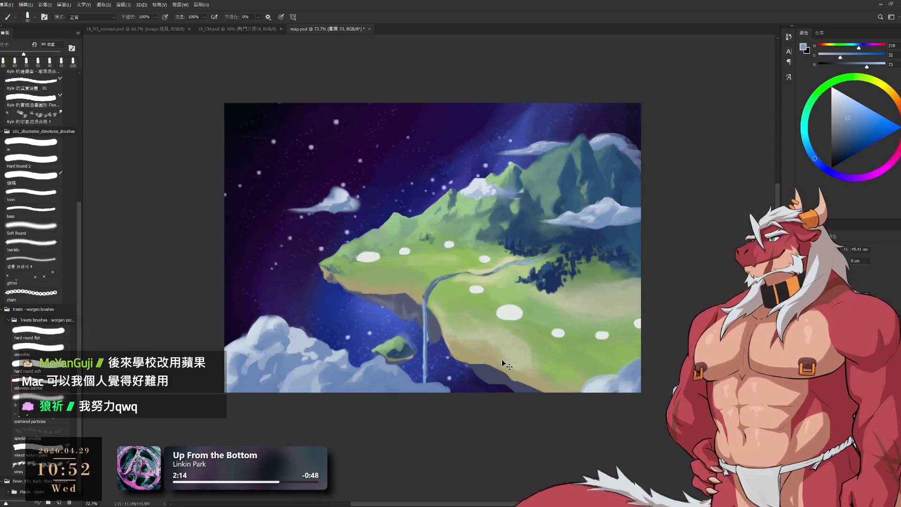
{"action": "scroll", "coordinate": [539, 234], "scroll_direction": "up", "scroll_amount": 2}
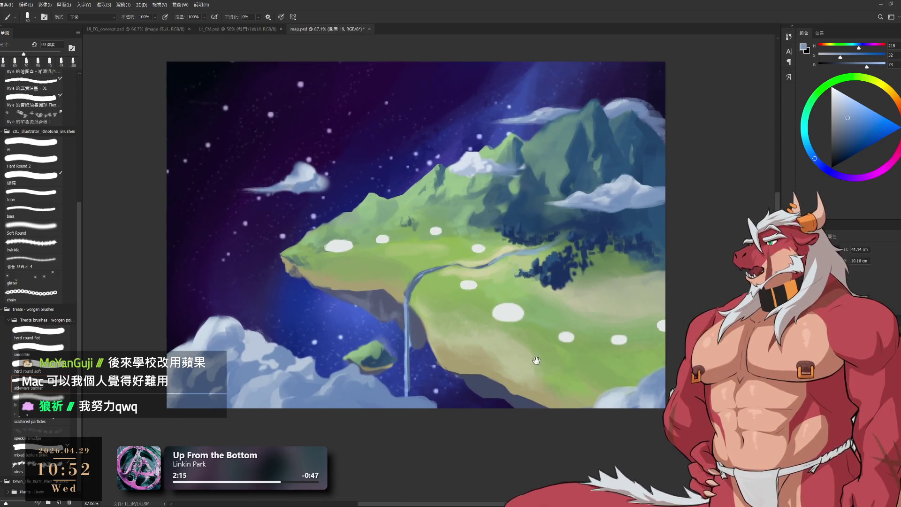
Sample yellow-green and pale green ground tones and erase along the island ground.
{"action": "left_click", "coordinate": [500, 414], "text": "alt"}
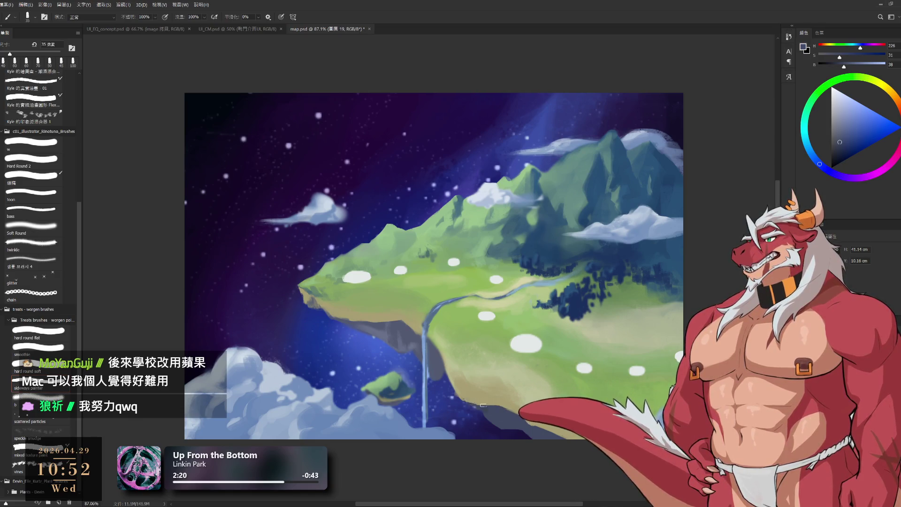
{"action": "left_click", "coordinate": [472, 390], "text": "alt"}
{"action": "key", "text": "e"}
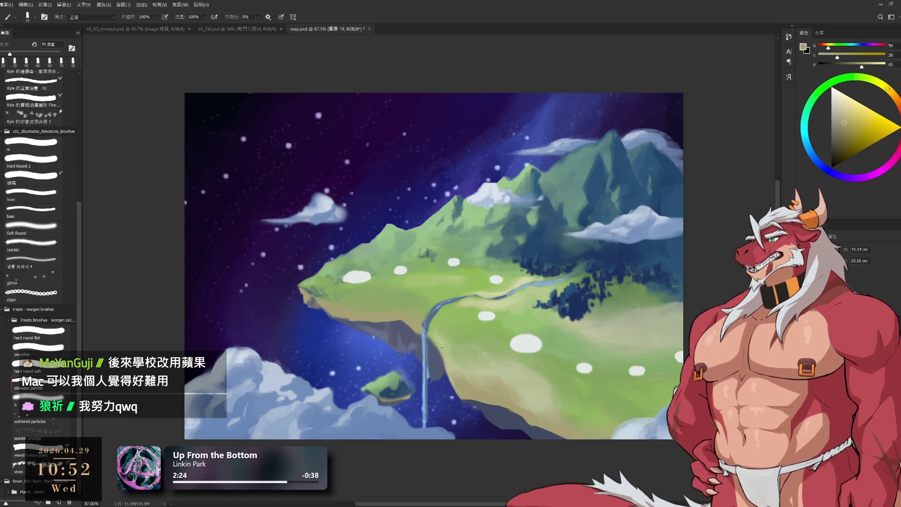
{"action": "left_click", "coordinate": [436, 336], "text": "alt"}
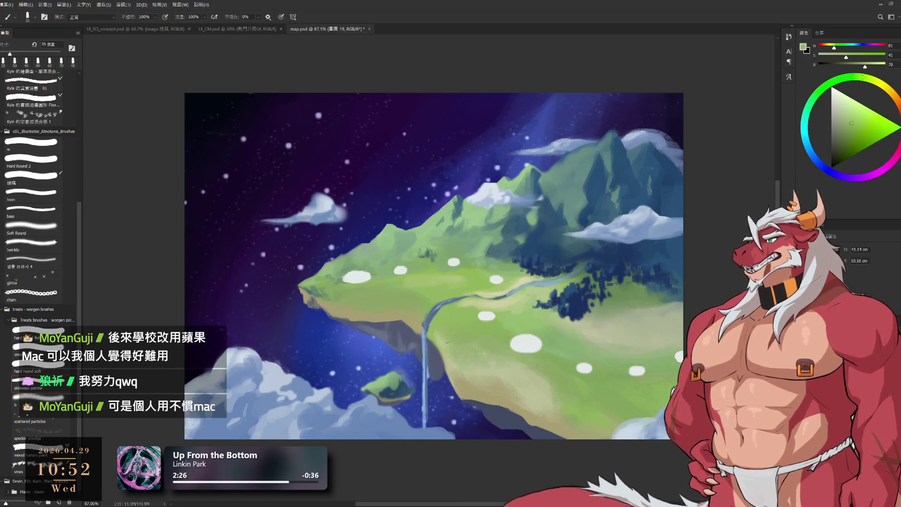
{"action": "key", "text": "bracketright"}
{"action": "key", "text": "bracketright"}
{"action": "key", "text": "bracketright"}
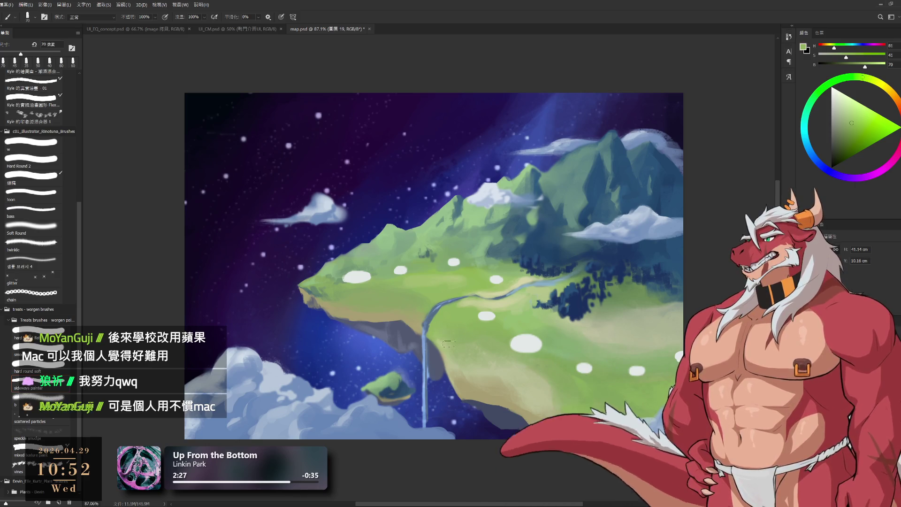
{"action": "key", "text": "bracketright"}
{"action": "left_click", "coordinate": [450, 364], "text": "alt"}
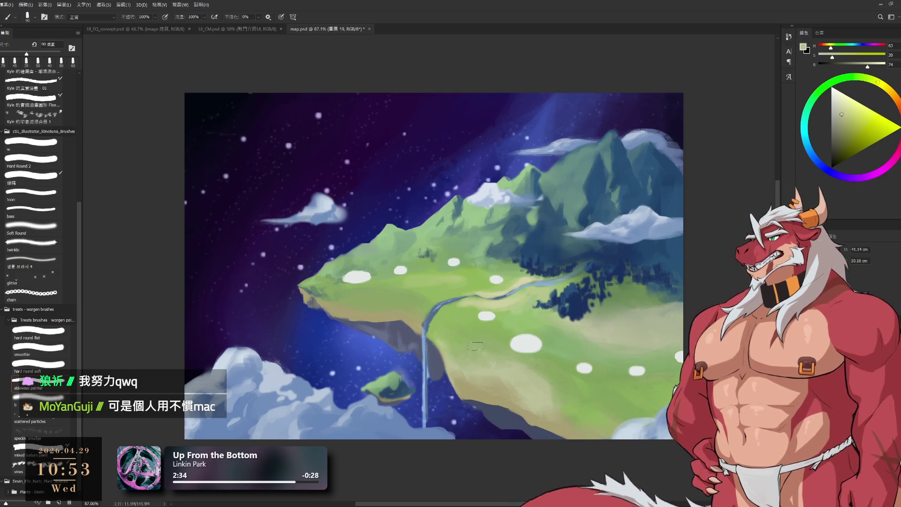
{"action": "key", "text": "bracketleft"}
{"action": "key", "text": "bracketleft"}
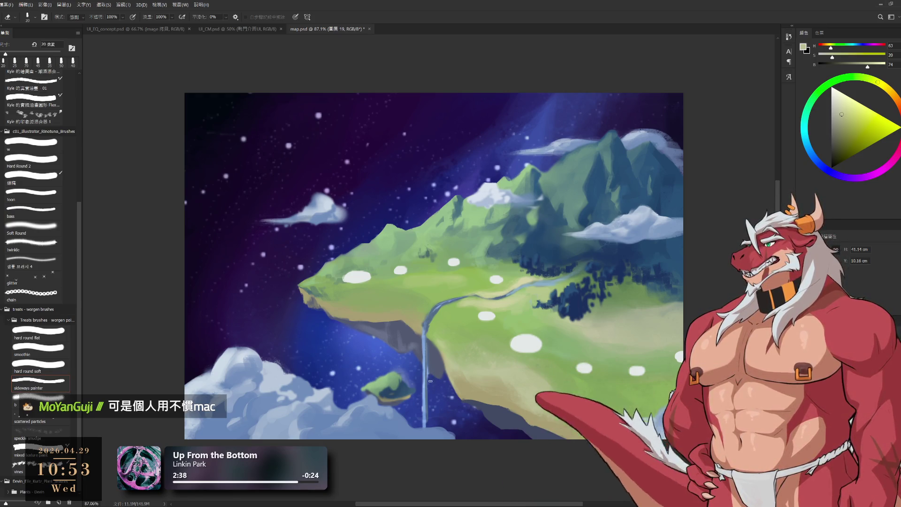
{"action": "key", "text": "b"}
Paint light green and khaki shading onto the island's lower ground.
{"action": "left_click", "coordinate": [439, 367], "text": "alt"}
{"action": "key", "text": "bracketleft"}
{"action": "key", "text": "bracketleft"}
{"action": "key", "text": "bracketleft"}
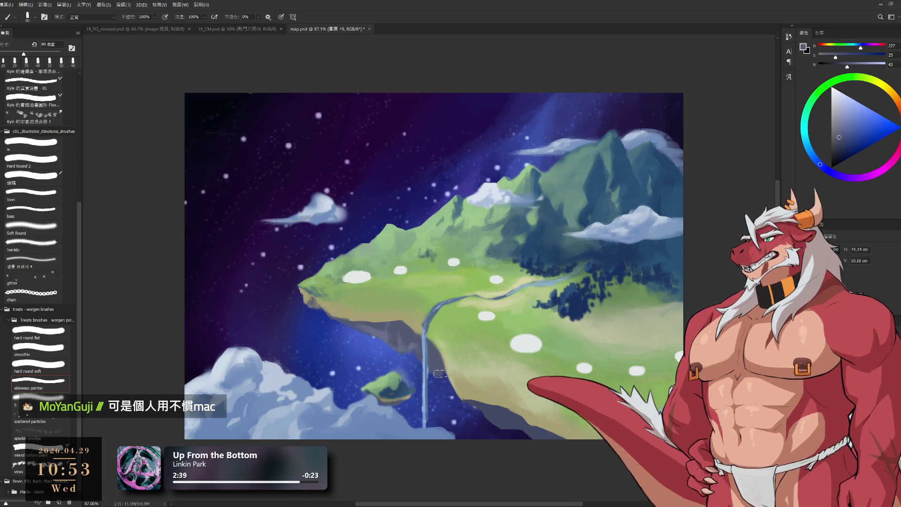
{"action": "left_click", "coordinate": [453, 342], "text": "alt"}
{"action": "key", "text": "bracketright"}
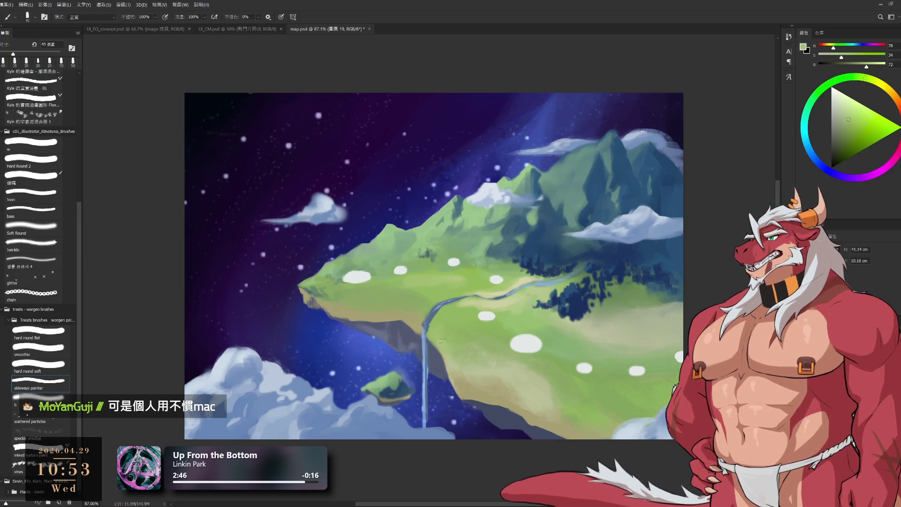
{"action": "key", "text": "bracketright"}
{"action": "key", "text": "bracketright"}
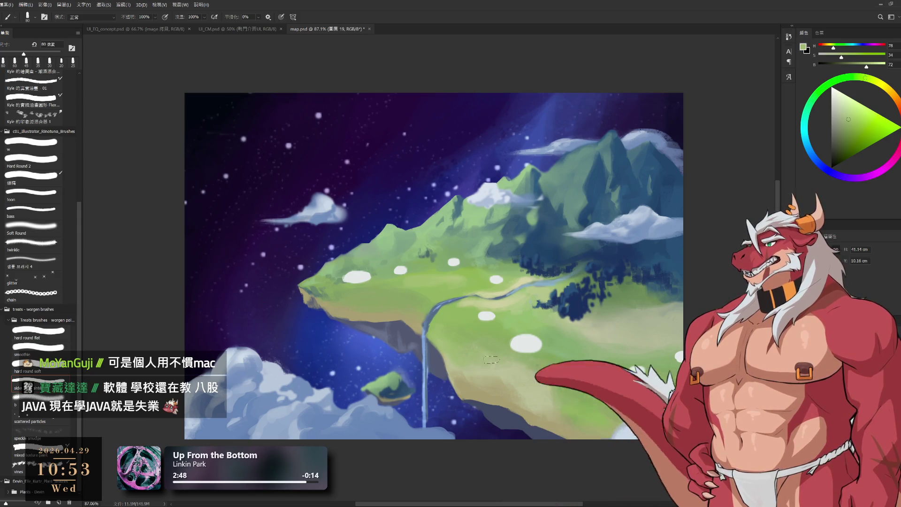
{"action": "left_click", "coordinate": [518, 373], "text": "alt"}
{"action": "key", "text": "bracketleft"}
{"action": "key", "text": "bracketleft"}
{"action": "key", "text": "bracketleft"}
{"action": "key", "text": "bracketleft"}
{"action": "key", "text": "bracketleft"}
{"action": "key", "text": "bracketleft"}
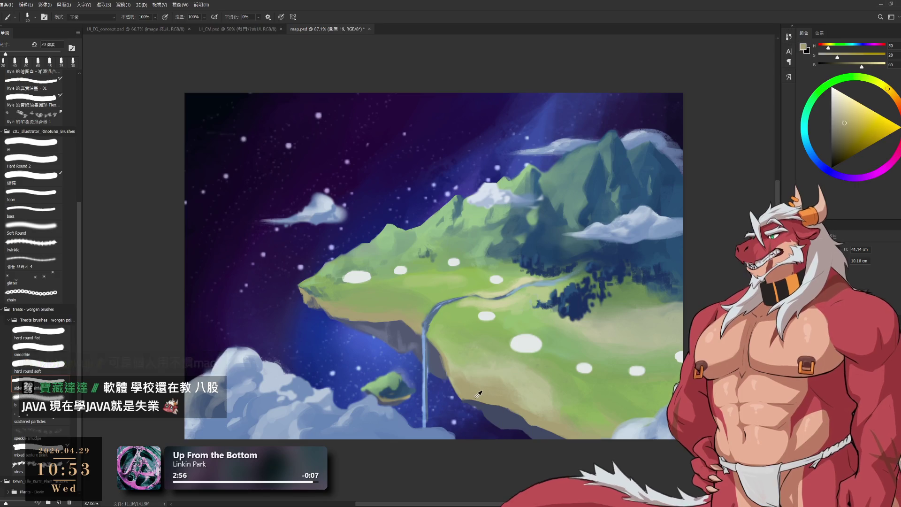
Blend blue-grey cliff shadow and beige ground tones near the cliff with a larger brush.
{"action": "key", "text": "bracketright"}
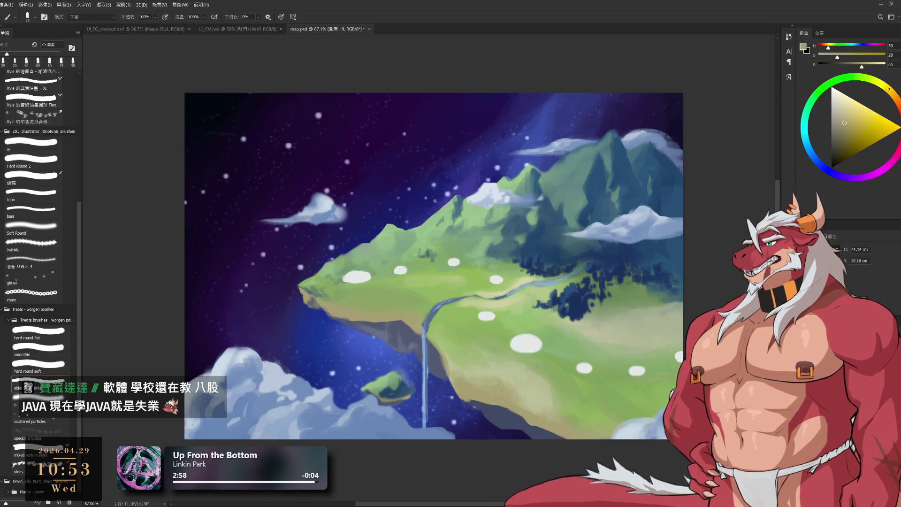
{"action": "key", "text": "bracketright"}
{"action": "key", "text": "bracketright"}
{"action": "key", "text": "bracketright"}
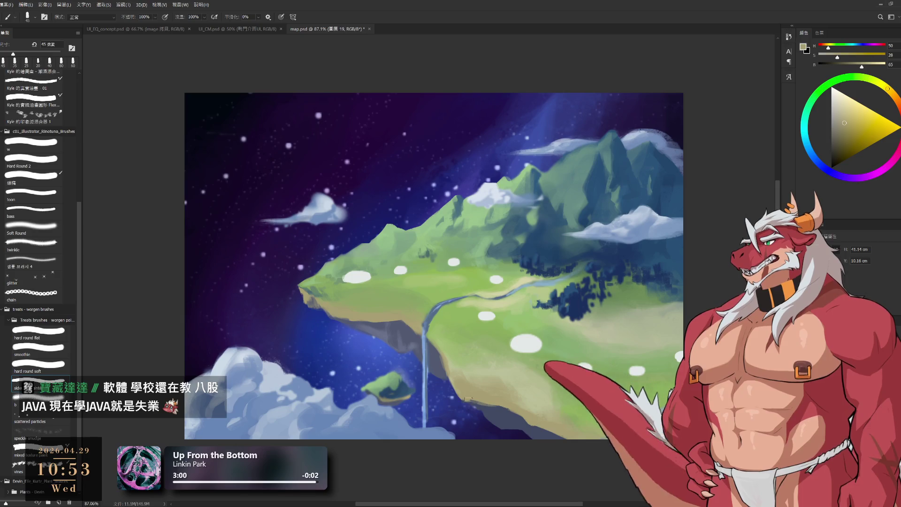
{"action": "key", "text": "bracketright"}
{"action": "key", "text": "bracketright"}
{"action": "key", "text": "bracketright"}
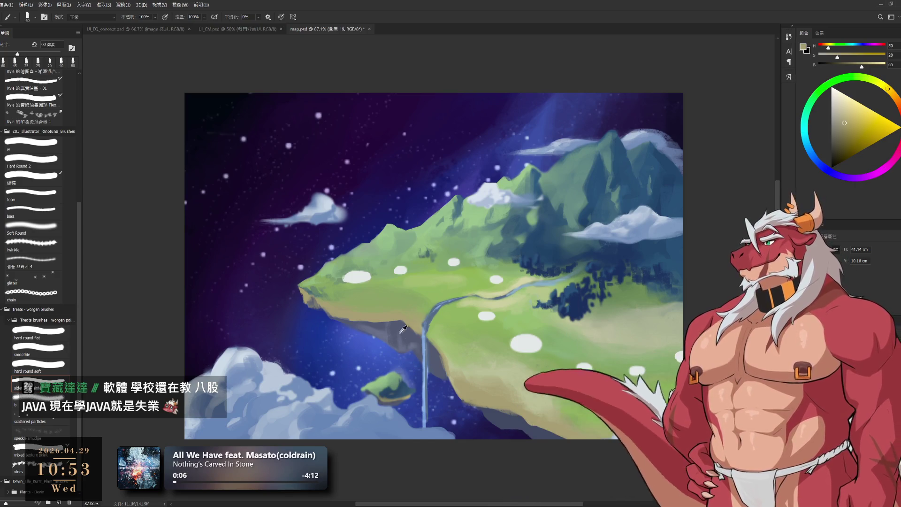
{"action": "left_click", "coordinate": [377, 334], "text": "alt"}
{"action": "left_click", "coordinate": [379, 331], "text": "alt"}
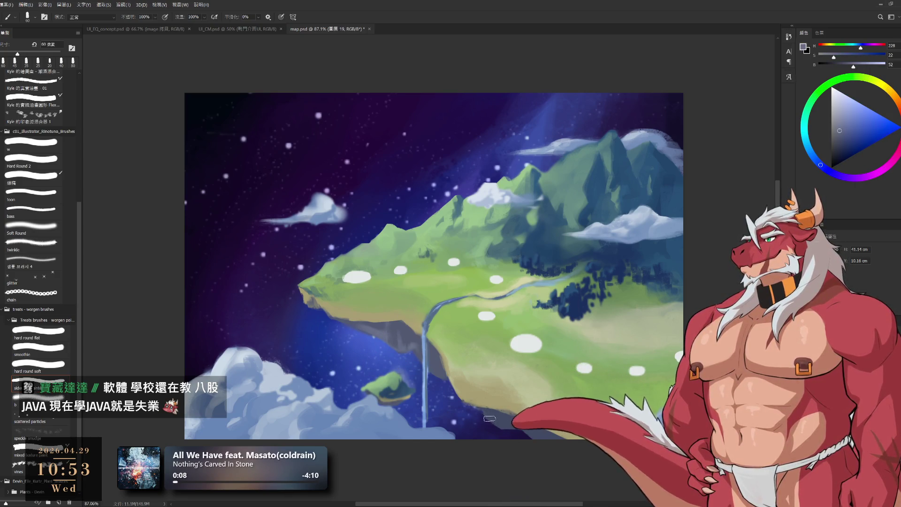
{"action": "left_click", "coordinate": [514, 422], "text": "alt"}
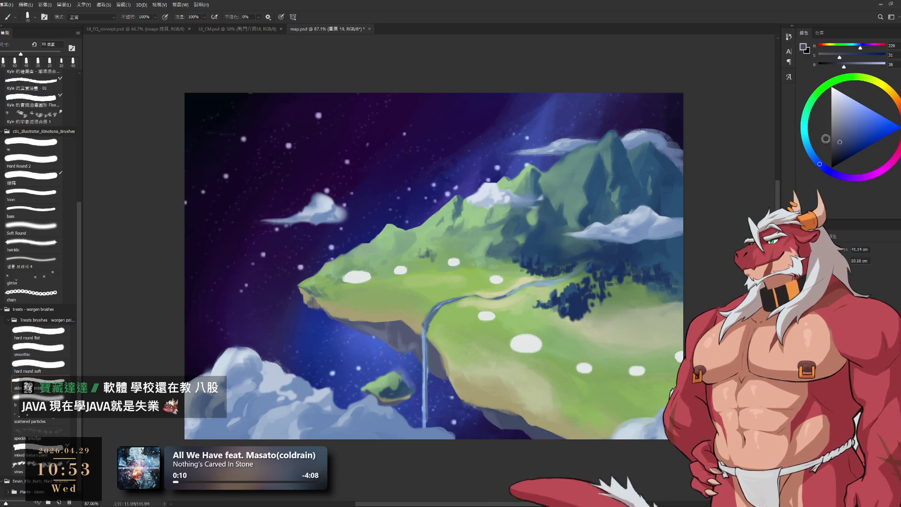
{"action": "left_click", "coordinate": [497, 403], "text": "alt"}
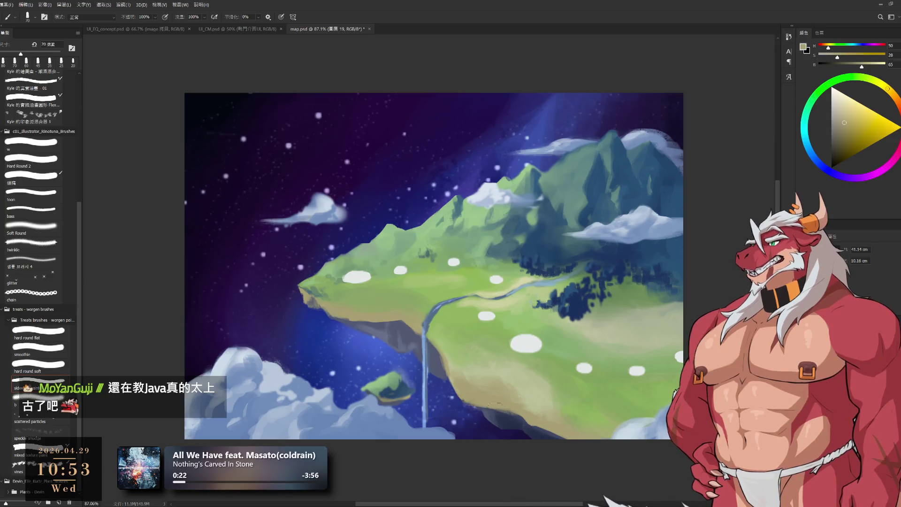
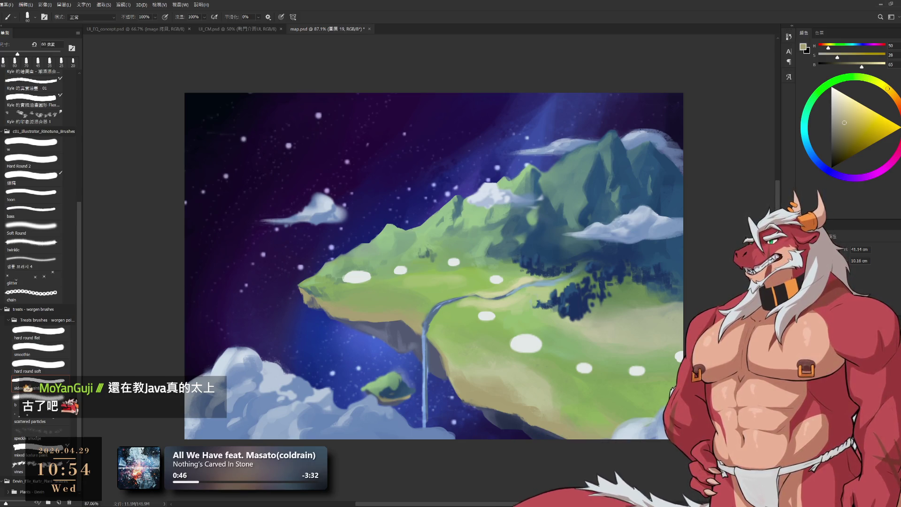
Lasso a small oval on the island, then deselect and return to the island layer.
{"action": "key", "text": "l"}
{"action": "left_click_drag", "start_coordinate": [409, 264], "coordinate": [406, 265]}
{"action": "key", "text": "ctrl+d"}
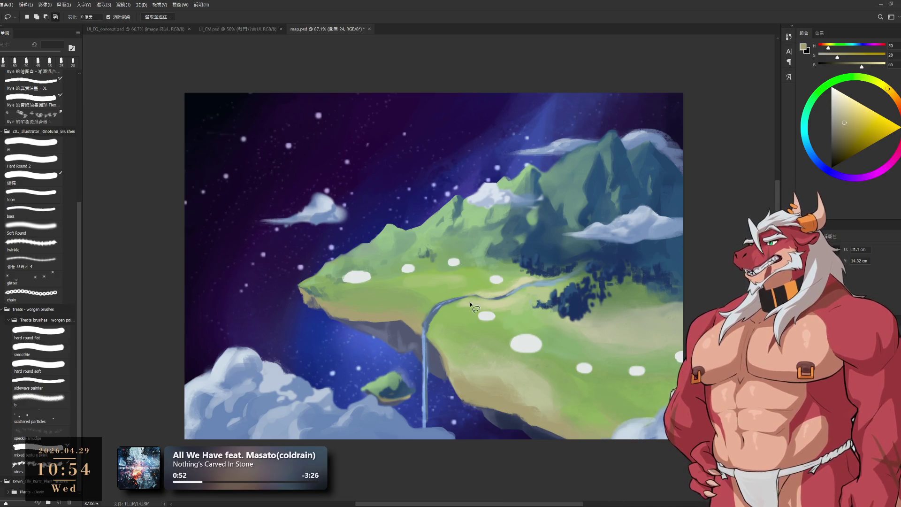
{"action": "key", "text": "ctrl+e"}
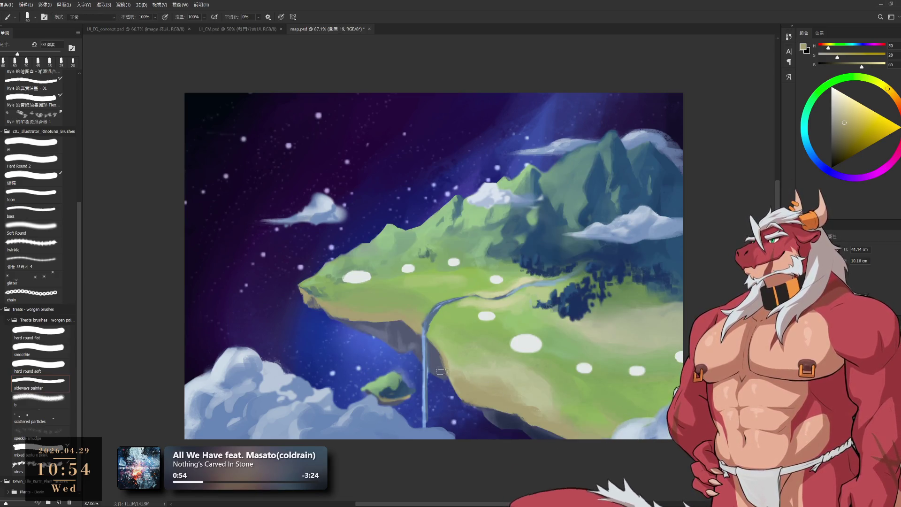
Sample greyish and darker blues and undo an accidental move of the island layer.
{"action": "left_click", "coordinate": [441, 371], "text": "alt"}
{"action": "left_click", "coordinate": [441, 357], "text": "alt"}
{"action": "key", "text": "bracketleft"}
{"action": "key", "text": "bracketleft"}
{"action": "left_click_drag", "start_coordinate": [439, 354], "coordinate": [448, 387]}
{"action": "key", "text": "ctrl+z"}
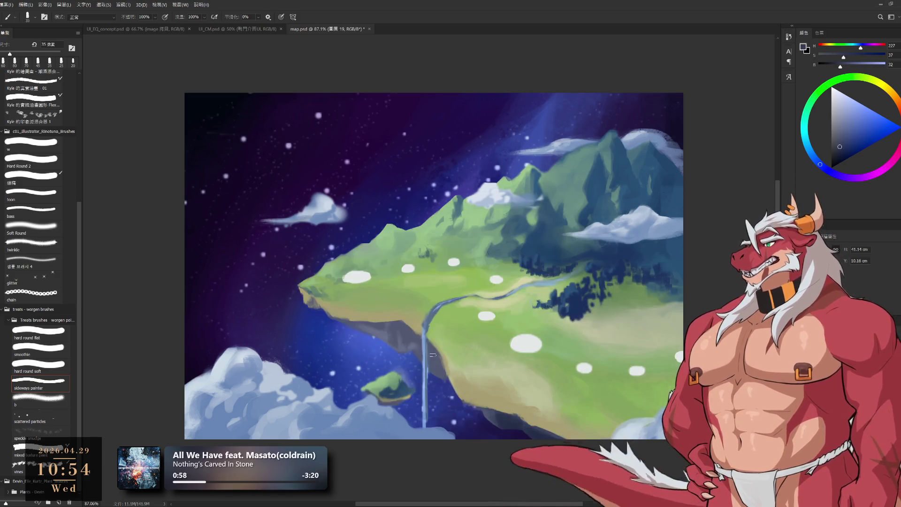
{"action": "key", "text": "bracketright"}
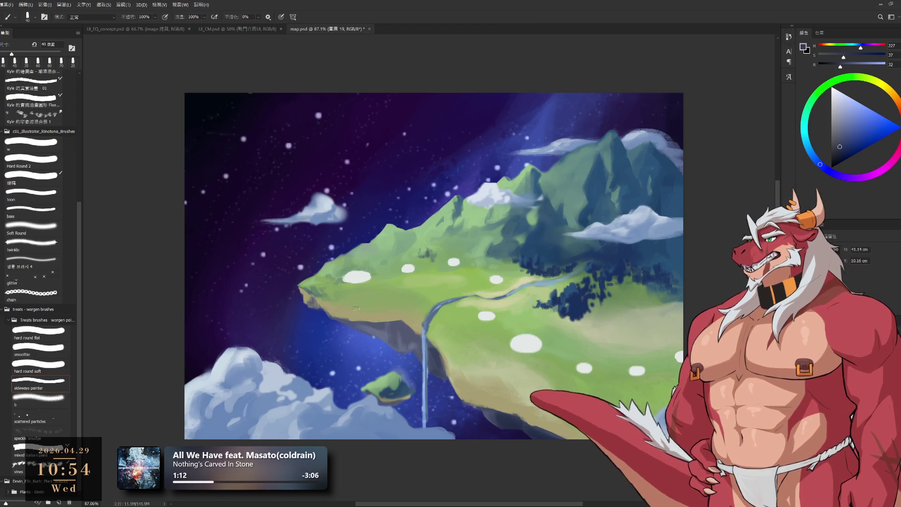
Touch up the cliff edge with sampled tans at a 50 px brush.
{"action": "left_click", "coordinate": [340, 307], "text": "alt"}
{"action": "key", "text": "bracketright"}
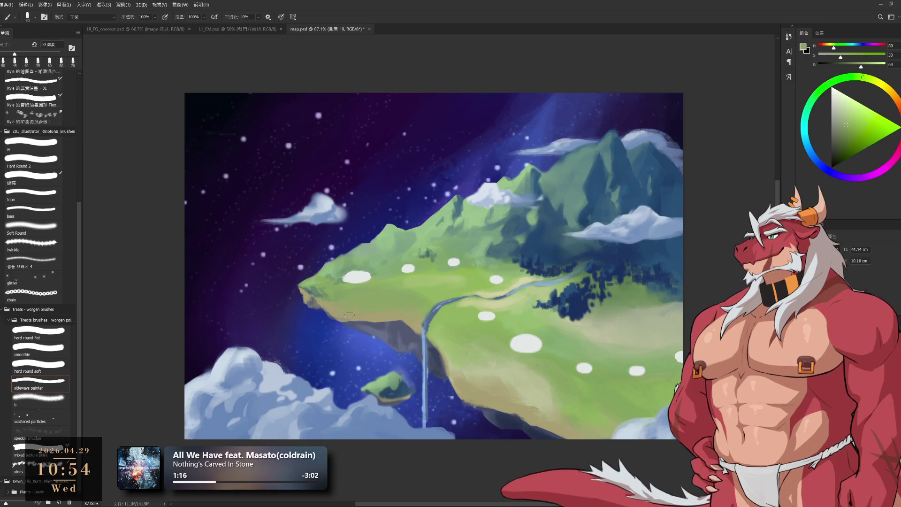
{"action": "left_click", "coordinate": [364, 312], "text": "alt"}
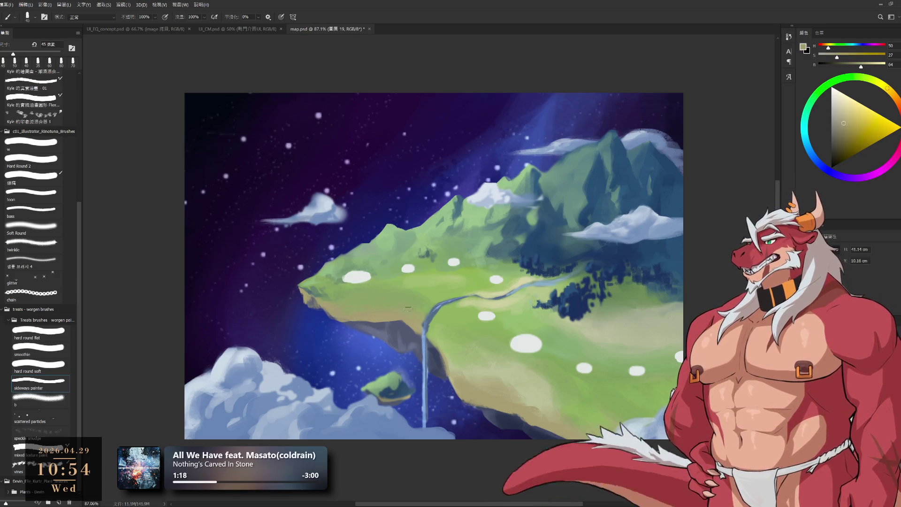
{"action": "left_click", "coordinate": [445, 288], "text": "alt"}
{"action": "key", "text": "x"}
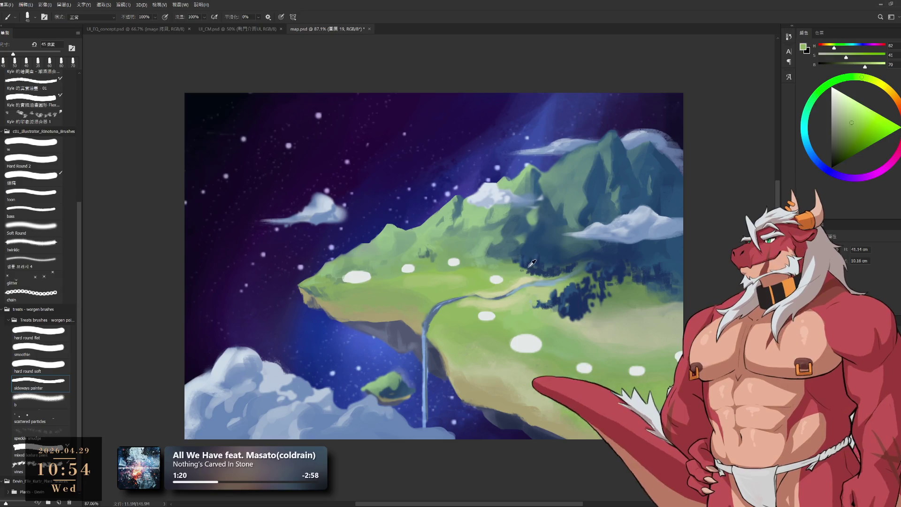
{"action": "key", "text": "bracketright"}
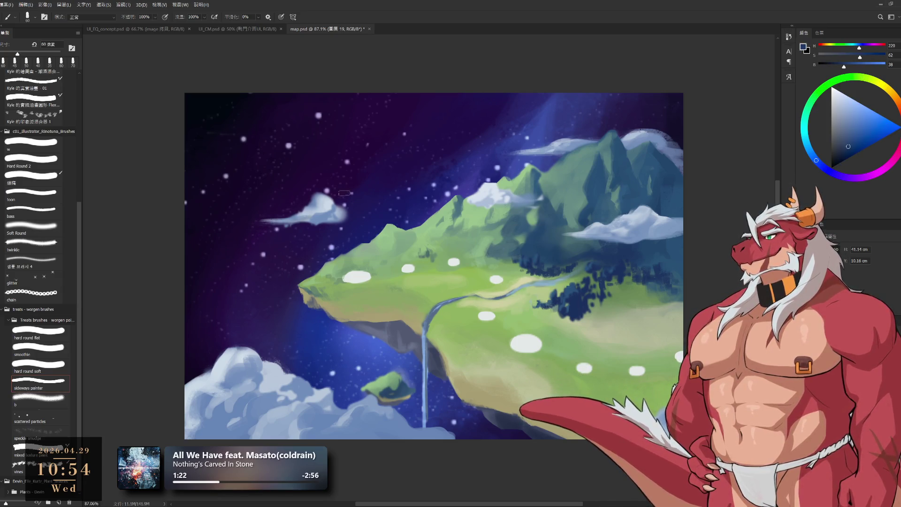
Paint the meadow with sampled muted and bright greens, then sample forest dark blue.
{"action": "left_click", "coordinate": [353, 299], "text": "alt"}
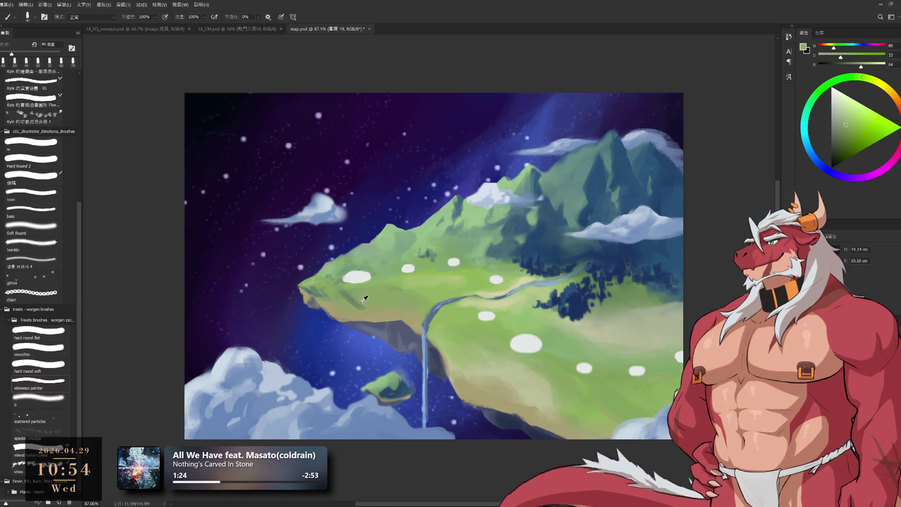
{"action": "key", "text": "bracketright"}
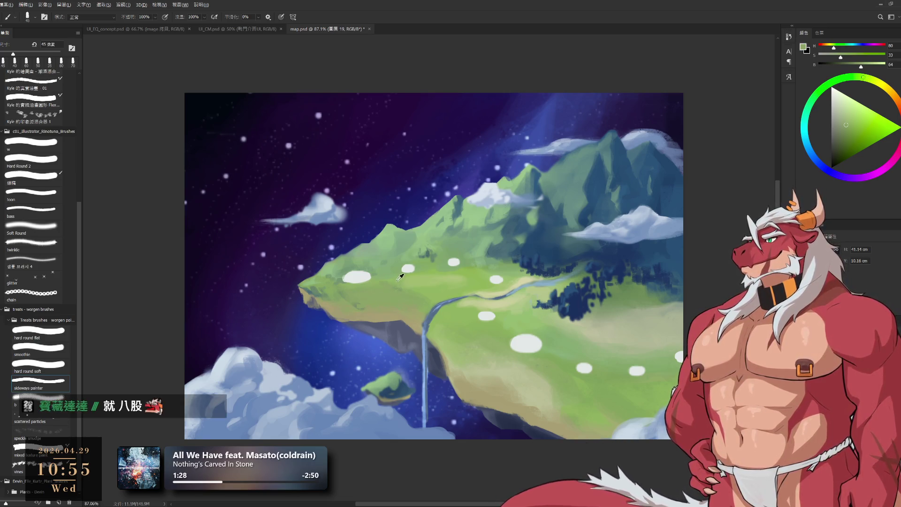
{"action": "left_click", "coordinate": [432, 290], "text": "alt"}
{"action": "key", "text": "bracketright"}
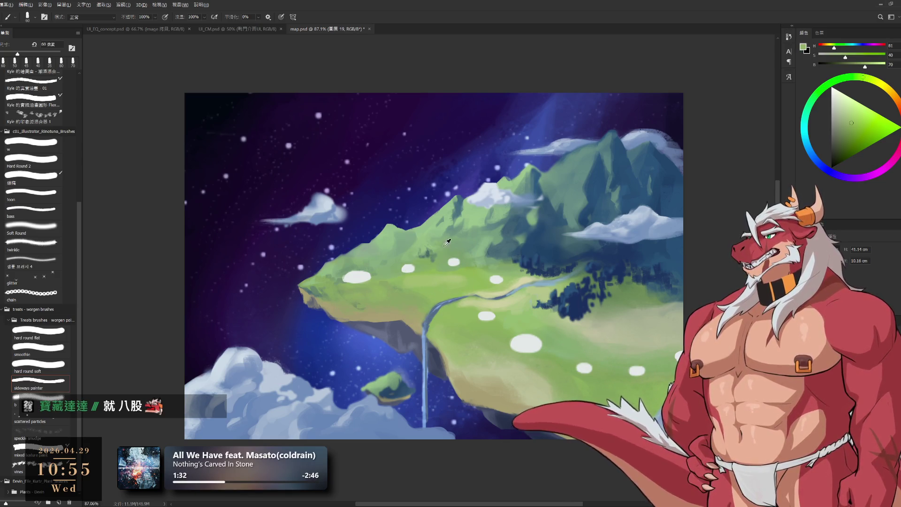
{"action": "left_click", "coordinate": [504, 243], "text": "alt"}
{"action": "left_click_drag", "start_coordinate": [417, 322], "coordinate": [539, 329]}
Zoom in on the forest and extend its edge with sampled dark and lighter blues.
{"action": "left_click_drag", "start_coordinate": [428, 368], "coordinate": [479, 363]}
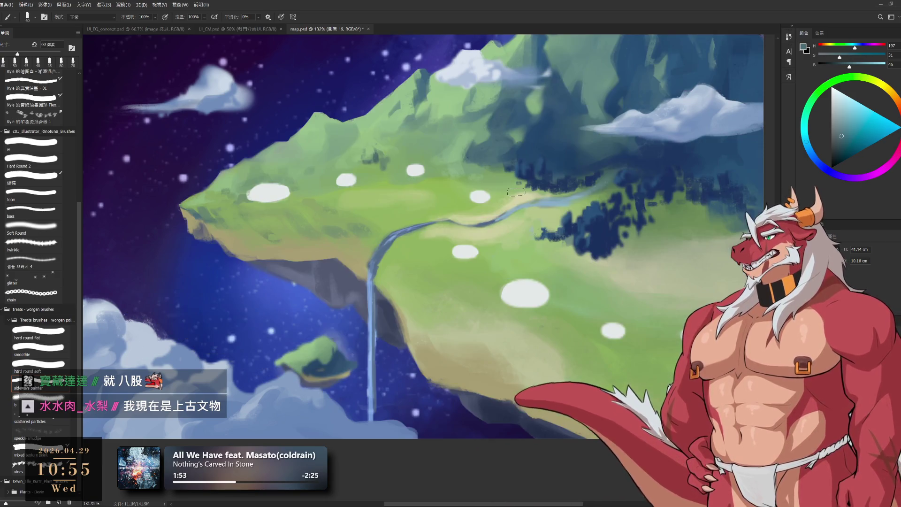
{"action": "mouse_move", "coordinate": [590, 254]}
{"action": "left_mouse_down"}
{"action": "mouse_move", "coordinate": [537, 323]}
{"action": "mouse_move", "coordinate": [548, 225]}
{"action": "left_mouse_up"}
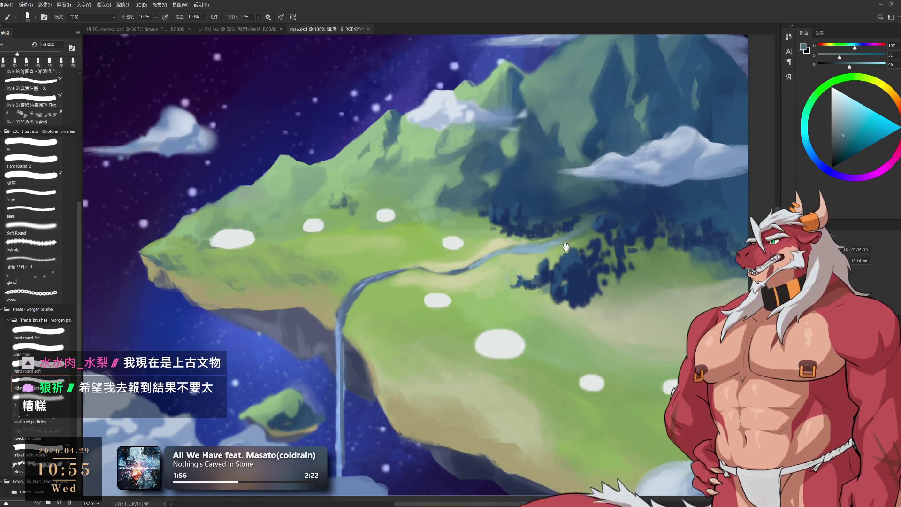
{"action": "left_click_drag", "start_coordinate": [546, 298], "coordinate": [498, 321]}
{"action": "left_click", "coordinate": [580, 259], "text": "alt"}
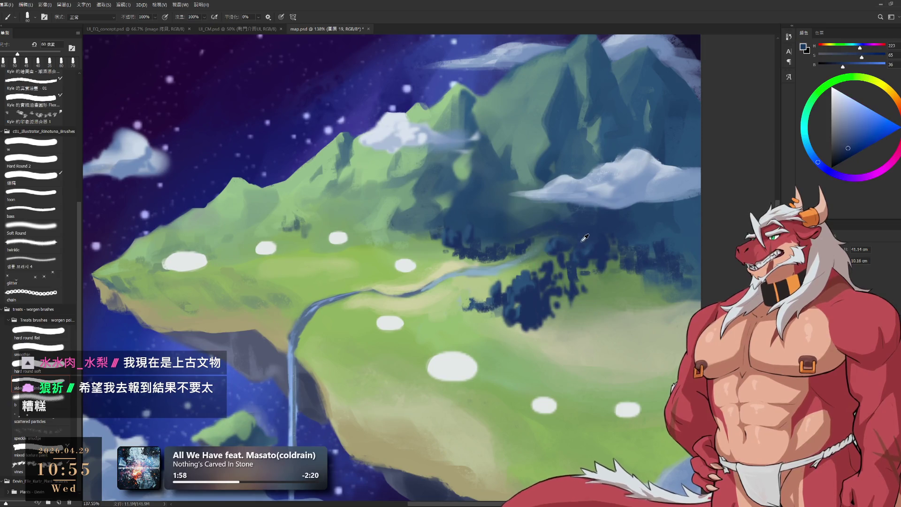
{"action": "left_click", "coordinate": [523, 332], "text": "alt"}
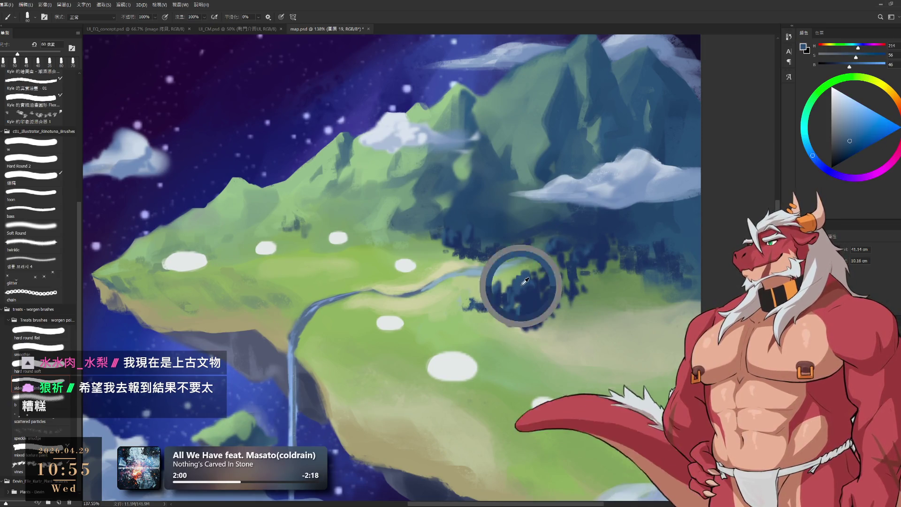
{"action": "key", "text": "bracketleft"}
{"action": "key", "text": "bracketleft"}
{"action": "key", "text": "bracketleft"}
{"action": "key", "text": "bracketleft"}
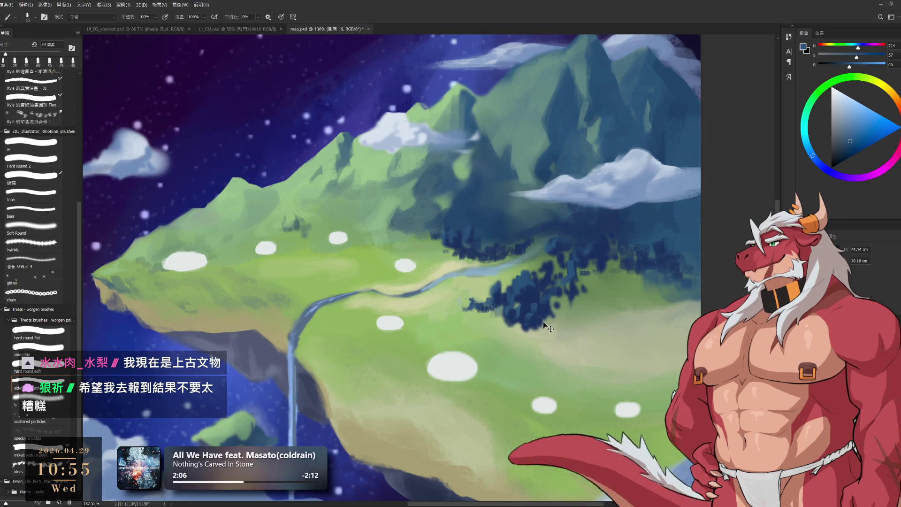
{"action": "left_click", "coordinate": [534, 320], "text": "alt"}
{"action": "key", "text": "bracketright"}
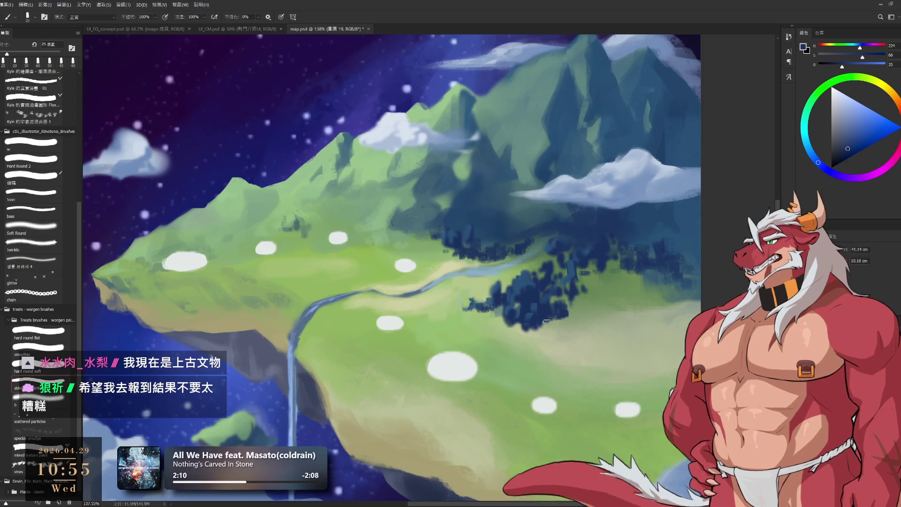
Blend the meadow beneath the forest with sampled pale and mid greens, brush 40–70 px.
{"action": "left_click", "coordinate": [531, 337], "text": "alt"}
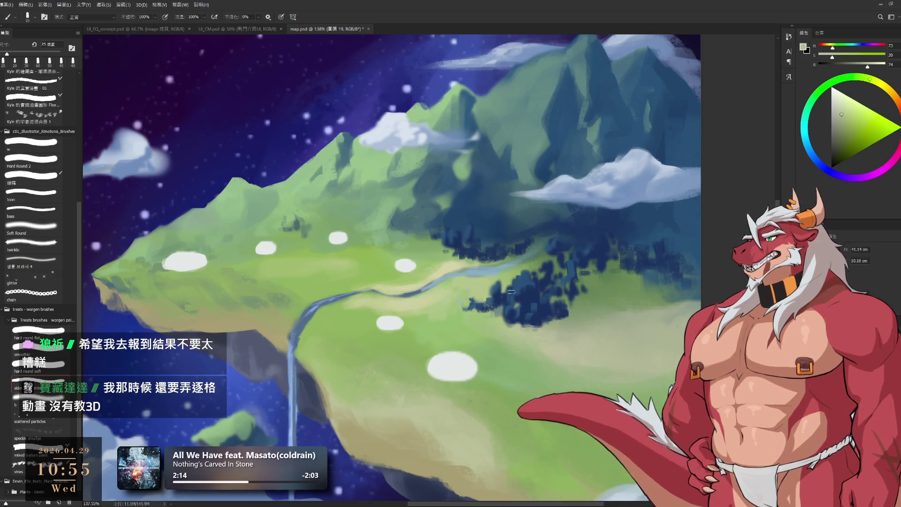
{"action": "scroll", "coordinate": [554, 226], "scroll_direction": "right", "scroll_amount": 3}
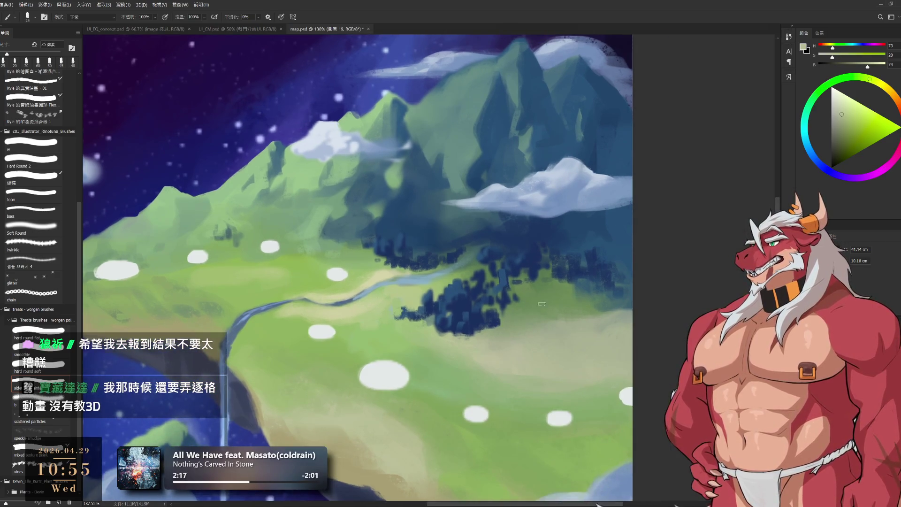
{"action": "left_click", "coordinate": [539, 286], "text": "alt"}
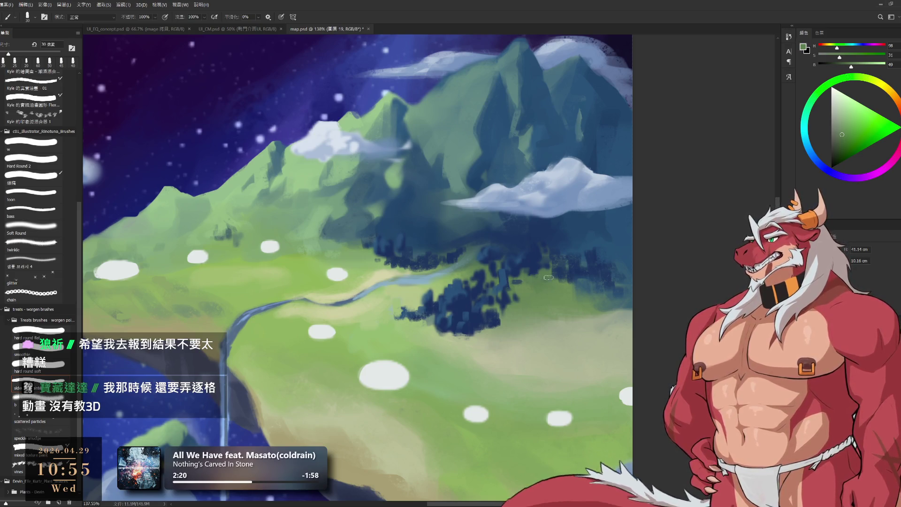
{"action": "left_click", "coordinate": [541, 335], "text": "alt"}
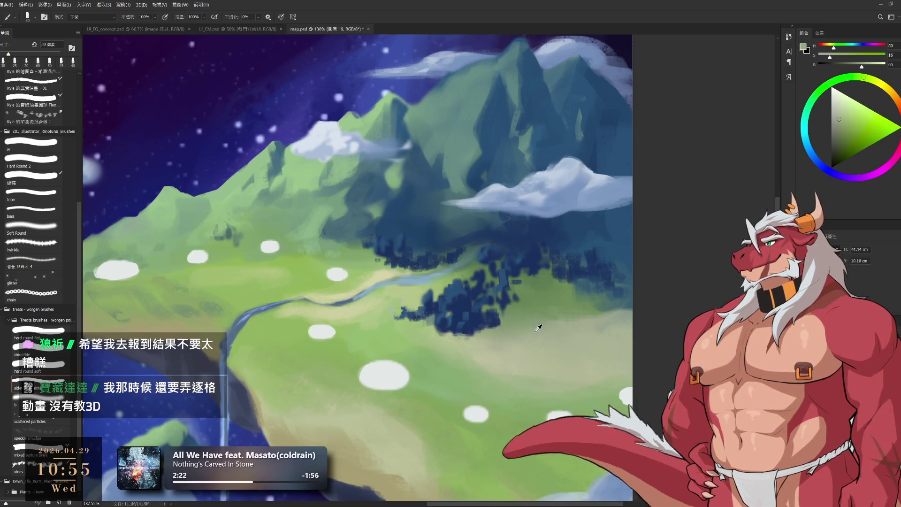
{"action": "key", "text": "bracketright"}
{"action": "left_click", "coordinate": [552, 327], "text": "alt"}
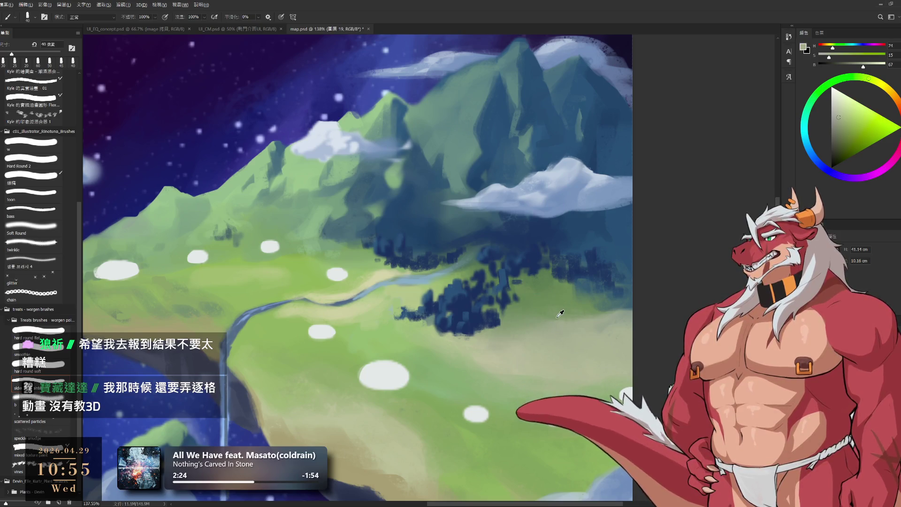
{"action": "key", "text": "bracketright"}
{"action": "key", "text": "bracketright"}
{"action": "key", "text": "bracketright"}
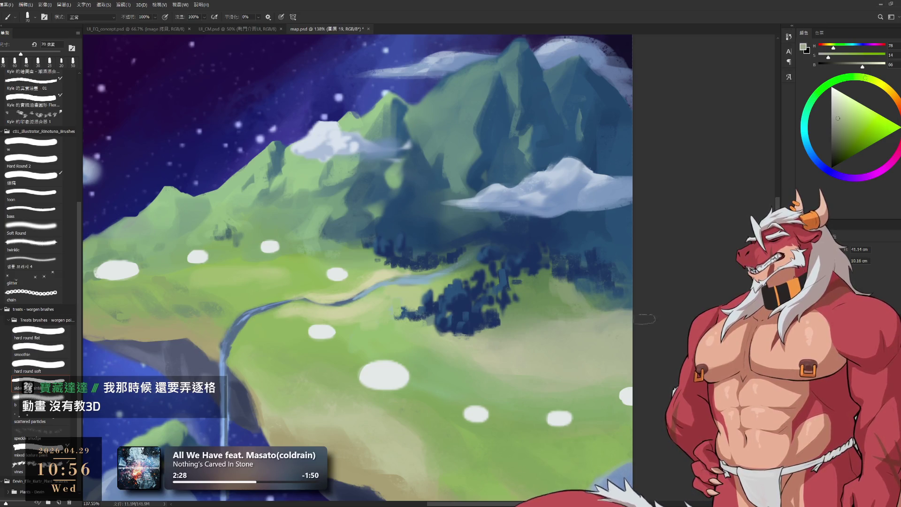
{"action": "left_click", "coordinate": [580, 348], "text": "alt"}
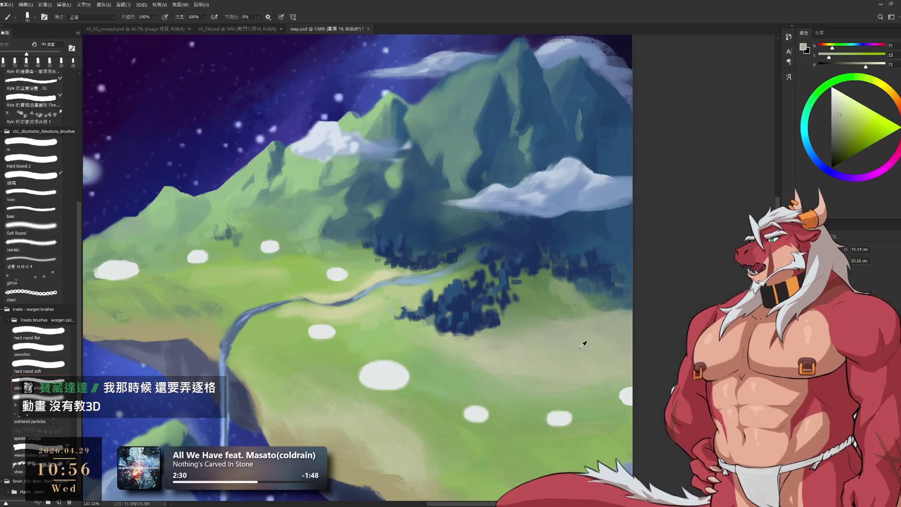
{"action": "left_click", "coordinate": [572, 281], "text": "alt"}
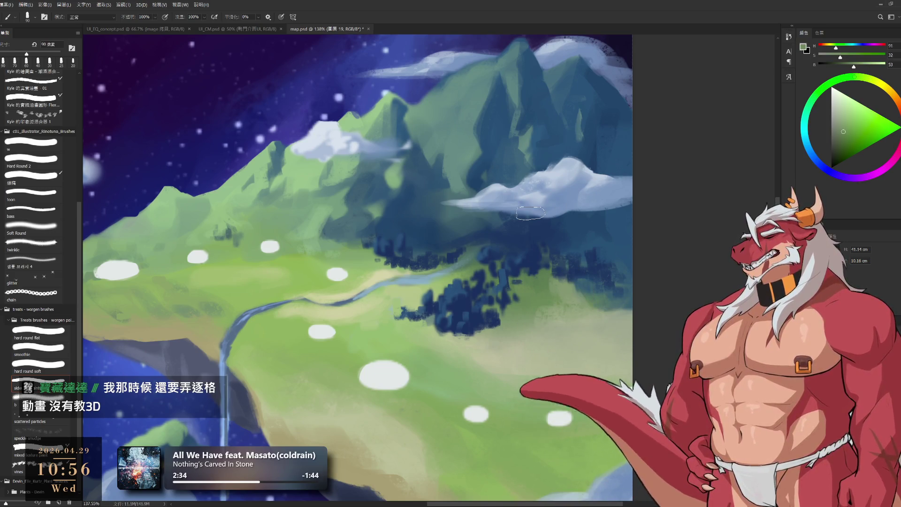
{"action": "key", "text": "space"}
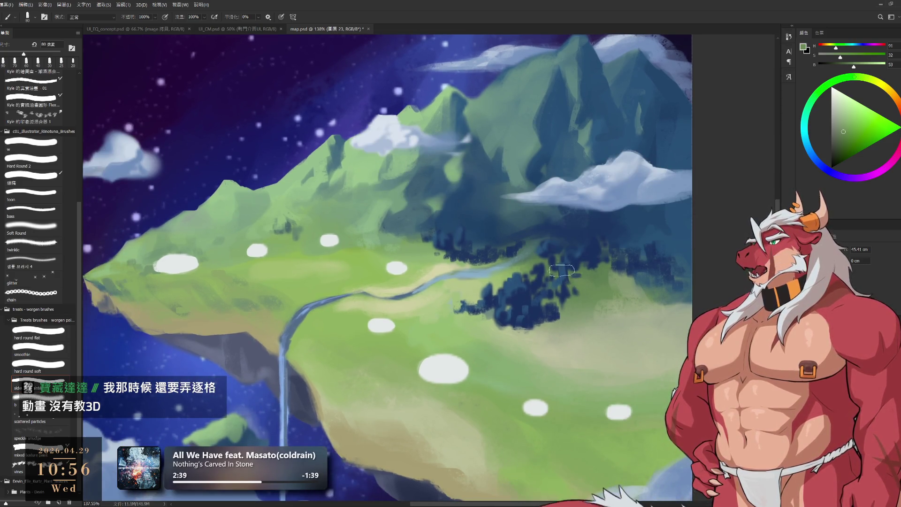
Zoom in on the island, then lasso a meadow area and deselect it.
{"action": "key", "text": "e"}
{"action": "scroll", "coordinate": [563, 273], "scroll_direction": "down", "scroll_amount": 3}
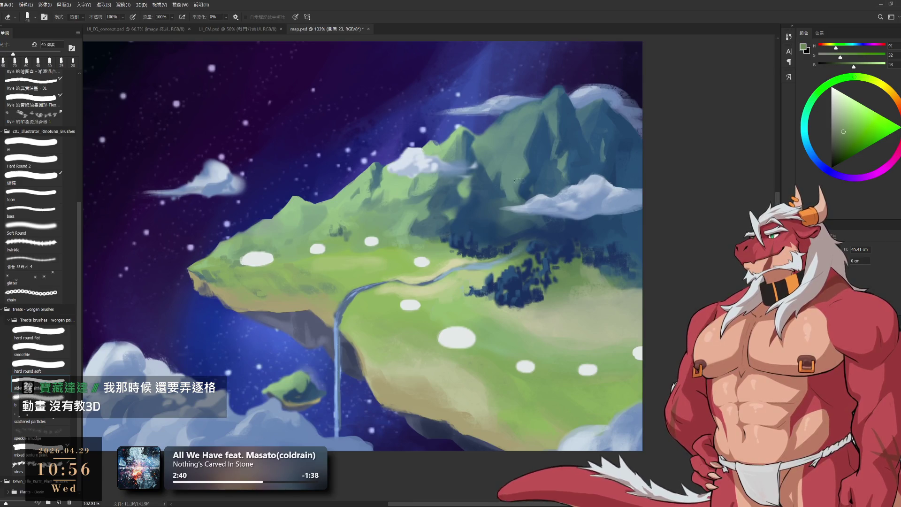
{"action": "mouse_move", "coordinate": [499, 204]}
{"action": "left_mouse_down"}
{"action": "mouse_move", "coordinate": [533, 269]}
{"action": "mouse_move", "coordinate": [454, 243]}
{"action": "left_mouse_up"}
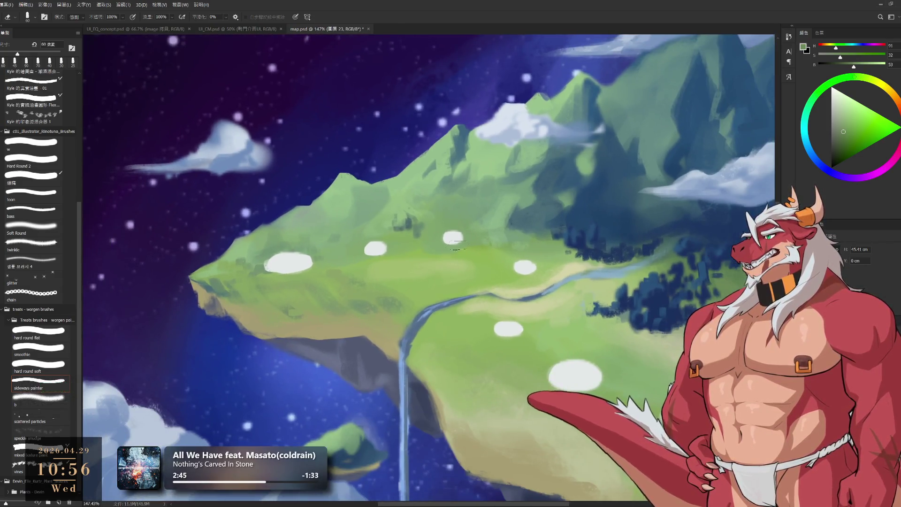
{"action": "key", "text": "l"}
{"action": "left_click_drag", "start_coordinate": [468, 207], "coordinate": [487, 265]}
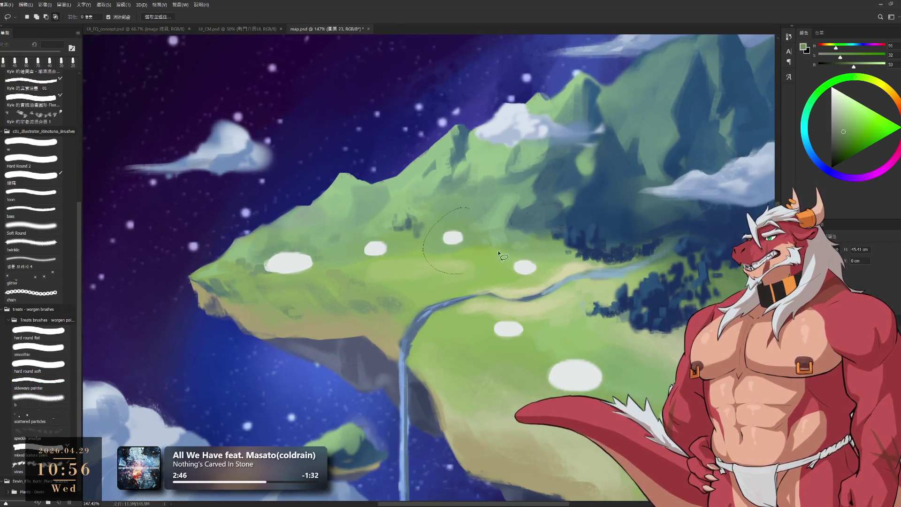
{"action": "key", "text": "ctrl+d"}
{"action": "mouse_move", "coordinate": [497, 365]}
{"action": "left_mouse_down"}
{"action": "mouse_move", "coordinate": [478, 353]}
{"action": "mouse_move", "coordinate": [581, 357]}
{"action": "left_mouse_up"}
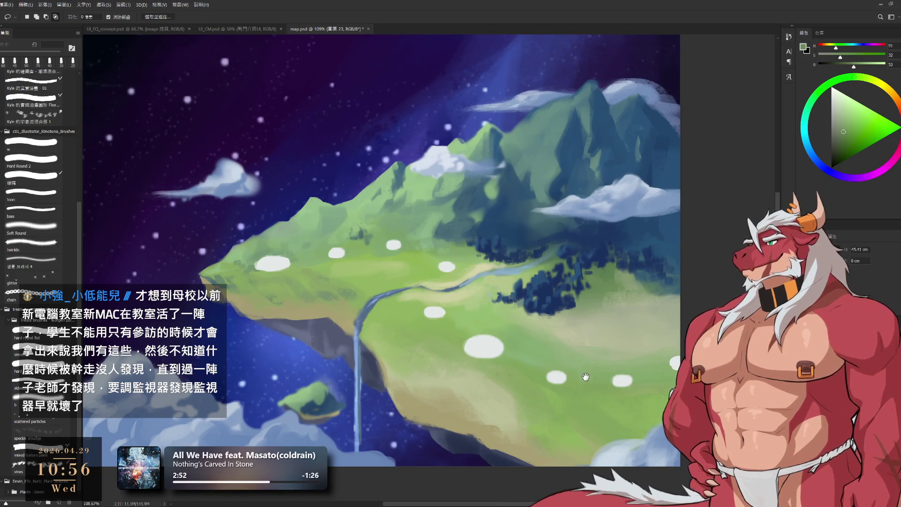
Paint dark blue tree strokes along the forest edge with a 30–40 px brush.
{"action": "key", "text": "b"}
{"action": "left_click", "coordinate": [547, 295], "text": "alt"}
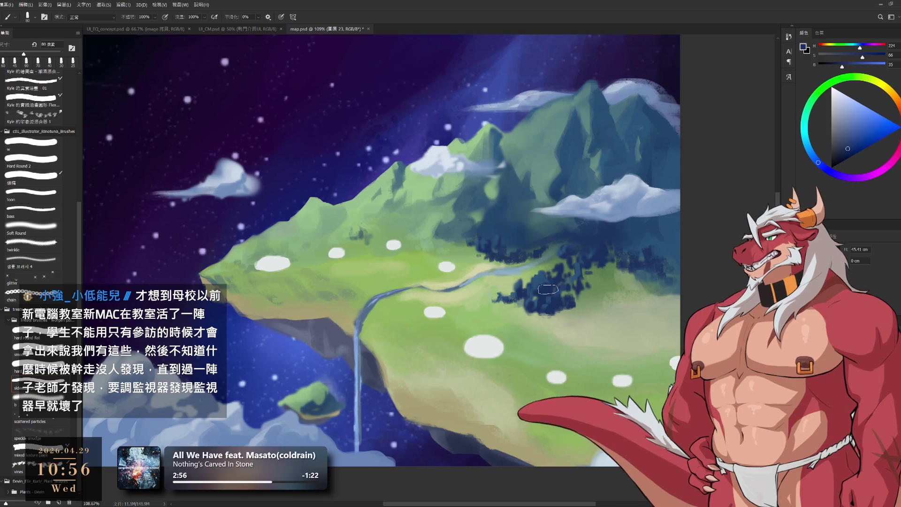
{"action": "left_click", "coordinate": [548, 295], "text": "ctrl"}
{"action": "key", "text": "bracketleft"}
{"action": "key", "text": "bracketleft"}
{"action": "key", "text": "bracketleft"}
{"action": "key", "text": "bracketleft"}
{"action": "key", "text": "bracketleft"}
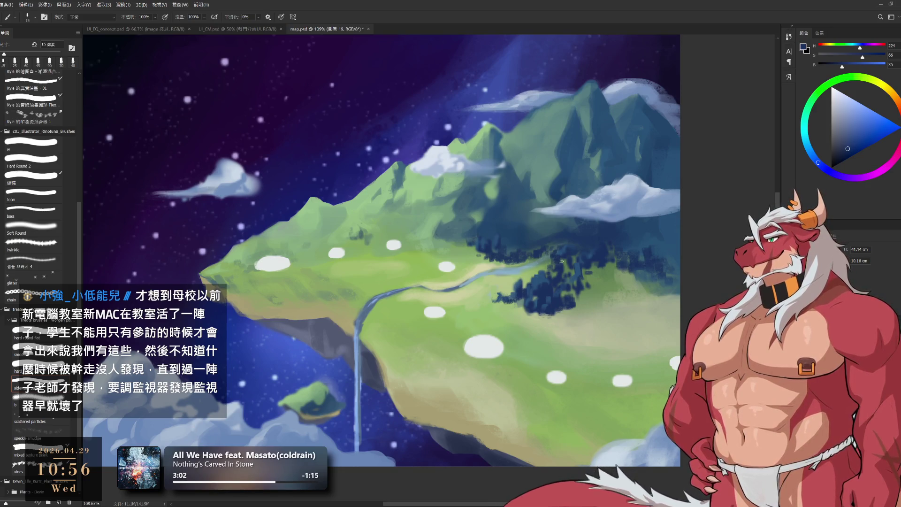
{"action": "left_click", "coordinate": [548, 247], "text": "alt"}
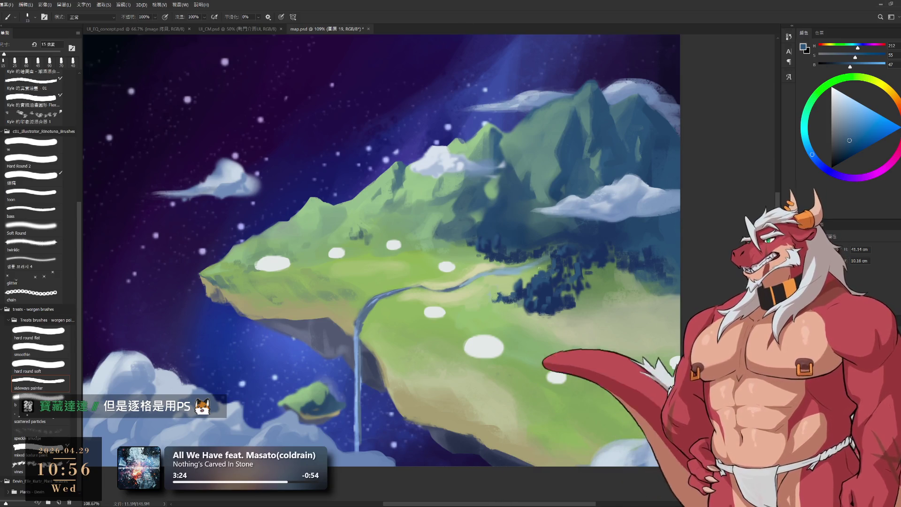
{"action": "scroll", "coordinate": [536, 275], "scroll_direction": "right", "scroll_amount": 2}
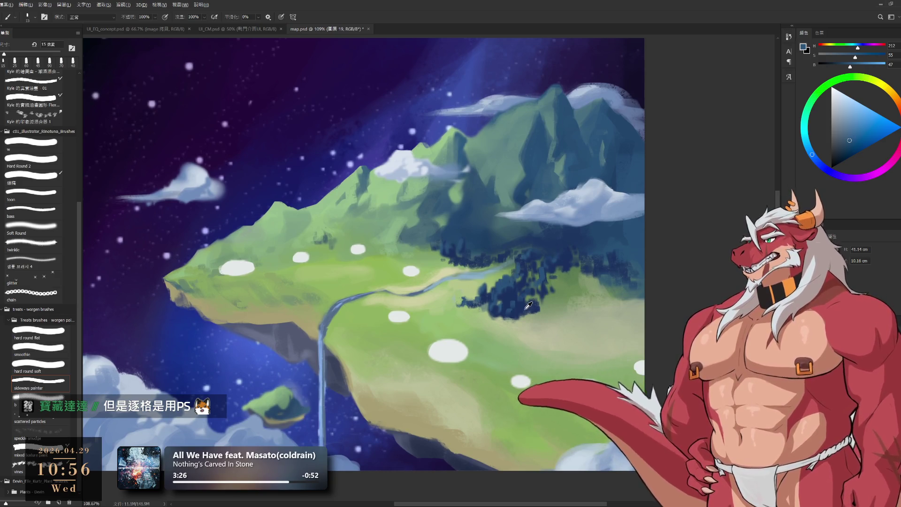
{"action": "left_click", "coordinate": [561, 284], "text": "alt"}
{"action": "key", "text": "bracketright"}
{"action": "key", "text": "bracketright"}
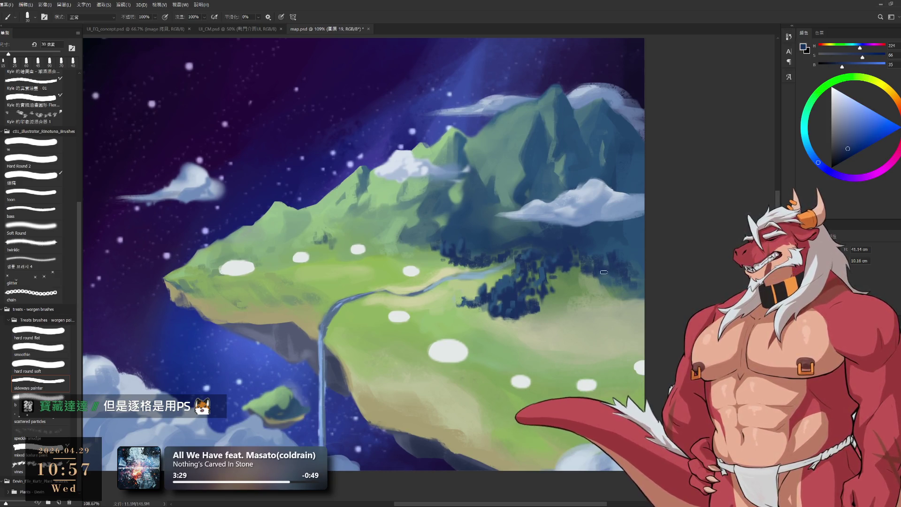
{"action": "key", "text": "bracketright"}
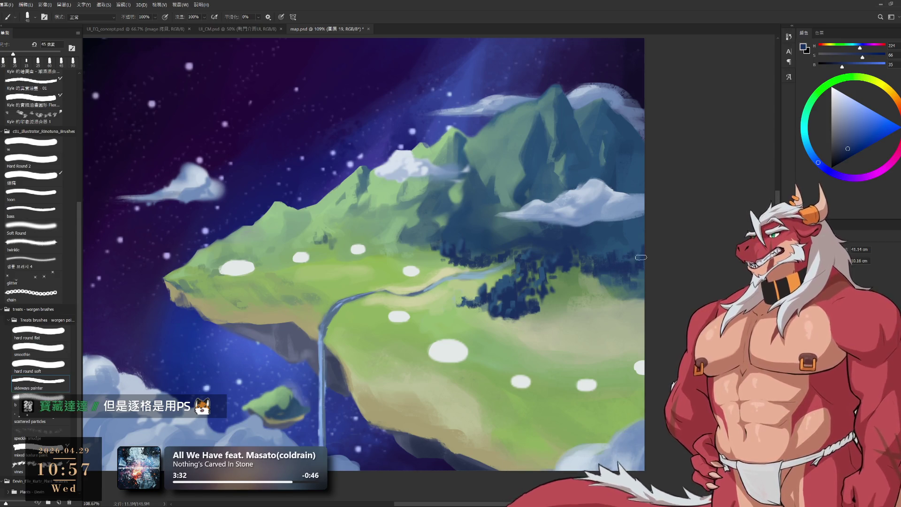
Paint the grass beside the forest with sampled pale and mid greens at 60 px.
{"action": "left_click", "coordinate": [626, 298], "text": "alt"}
{"action": "key", "text": "bracketright"}
{"action": "key", "text": "bracketright"}
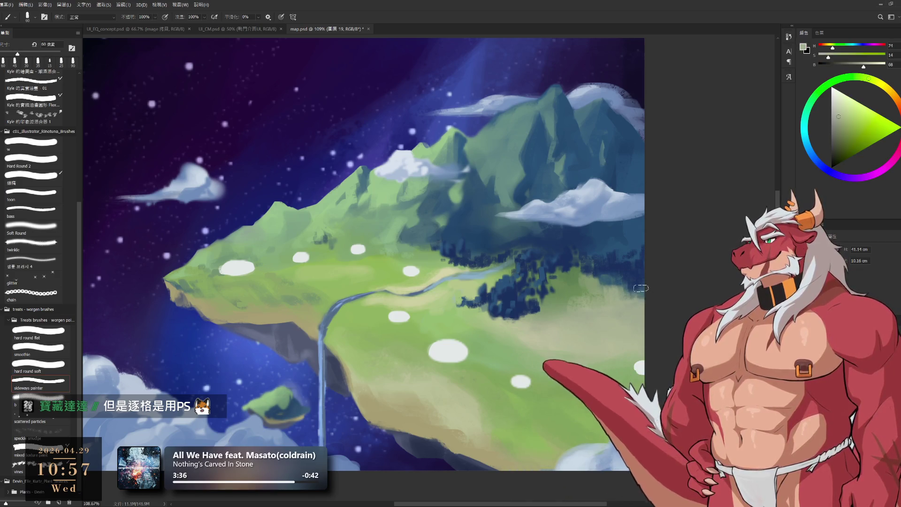
{"action": "left_click", "coordinate": [573, 292], "text": "alt"}
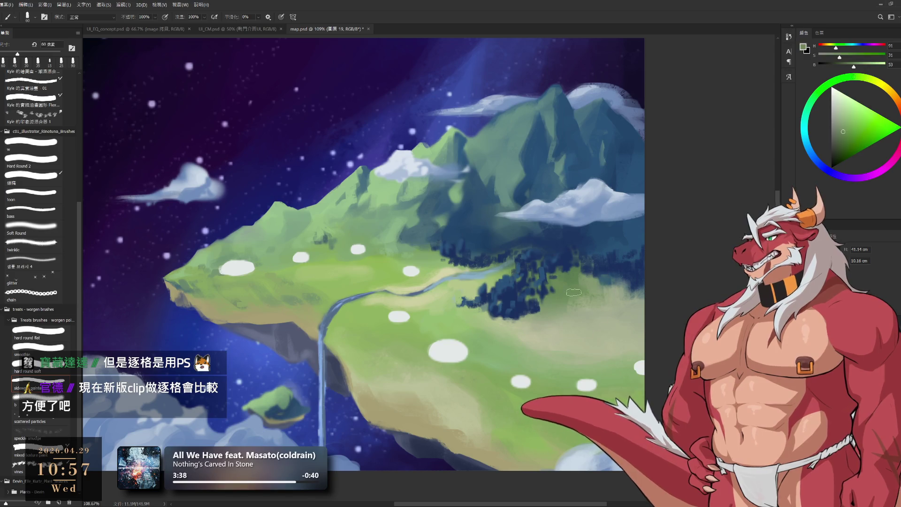
{"action": "left_click", "coordinate": [537, 371], "text": "alt"}
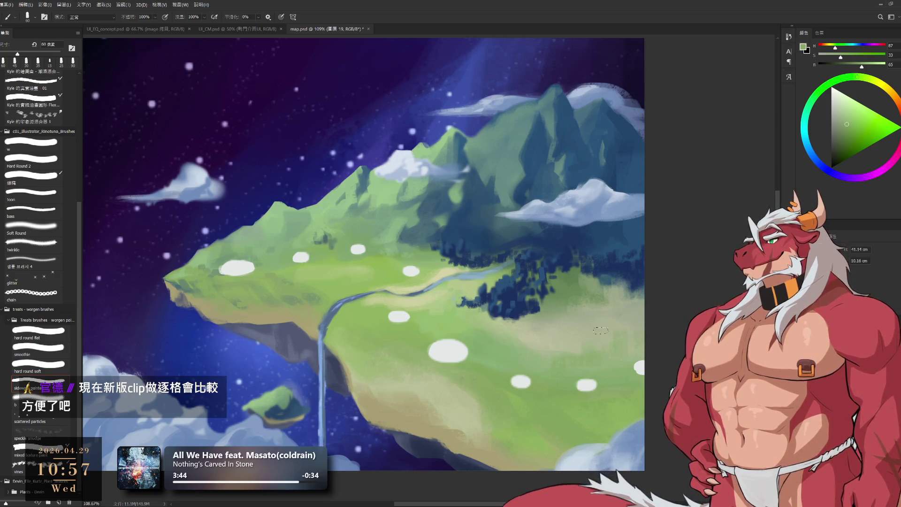
{"action": "left_click", "coordinate": [615, 304], "text": "alt"}
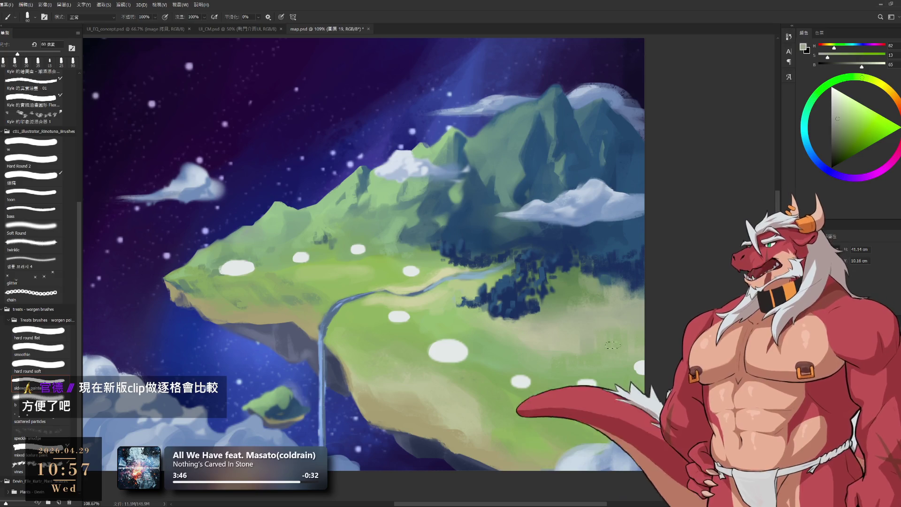
{"action": "left_click", "coordinate": [571, 307], "text": "alt"}
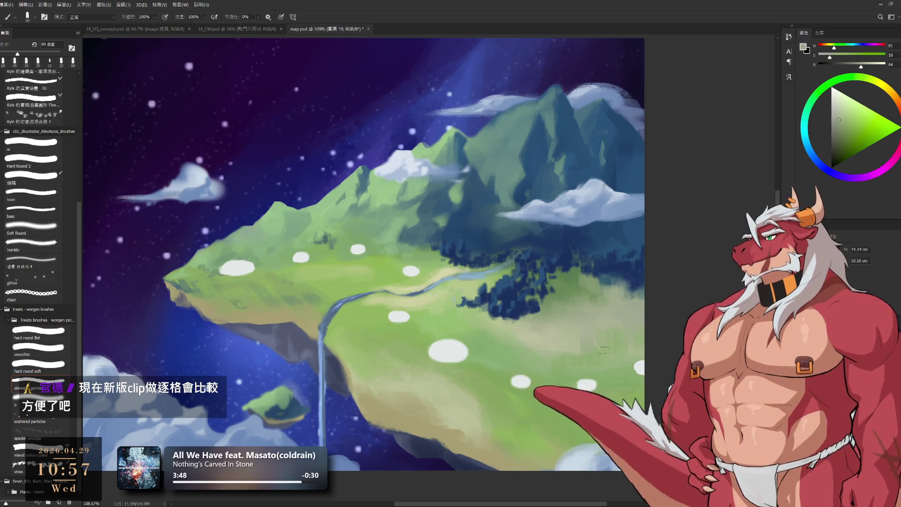
{"action": "left_click", "coordinate": [565, 286], "text": "alt"}
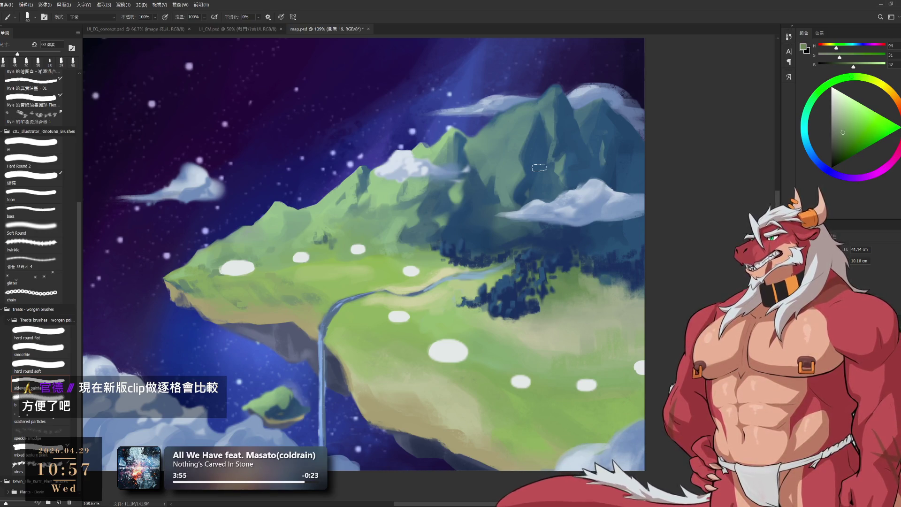
Dot small dark blue trees along the edge, shrinking the brush to 20 px, then add pale green.
{"action": "left_click", "coordinate": [462, 235], "text": "alt"}
{"action": "key", "text": "bracketleft"}
{"action": "key", "text": "bracketleft"}
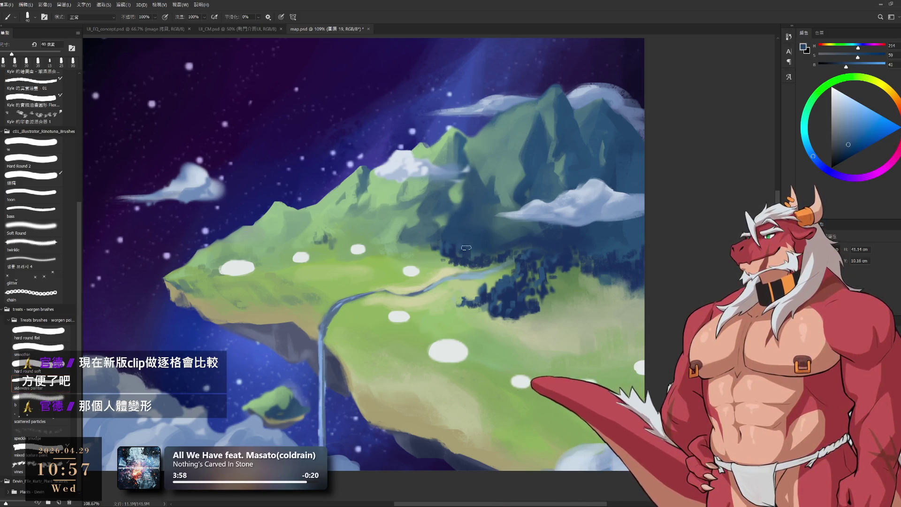
{"action": "key", "text": "bracketleft"}
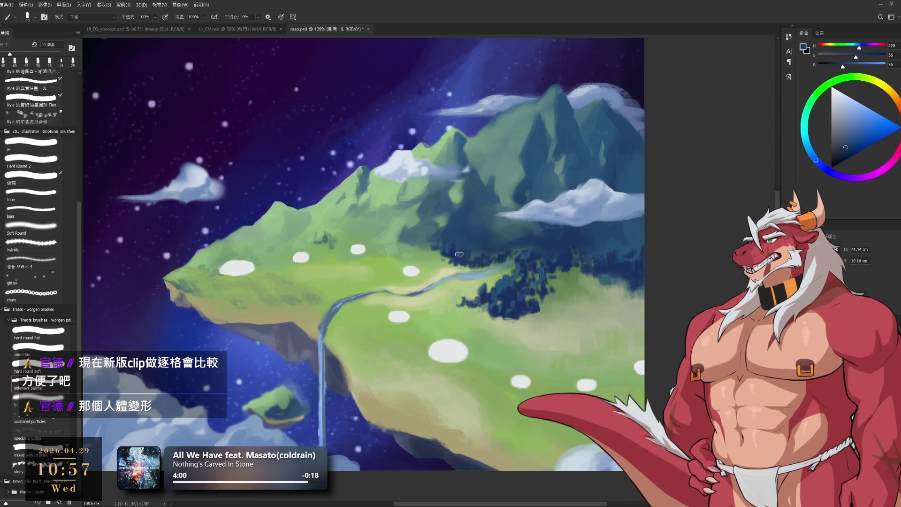
{"action": "left_click", "coordinate": [461, 258], "text": "alt"}
{"action": "key", "text": "bracketleft"}
{"action": "left_click", "coordinate": [463, 257], "text": "alt"}
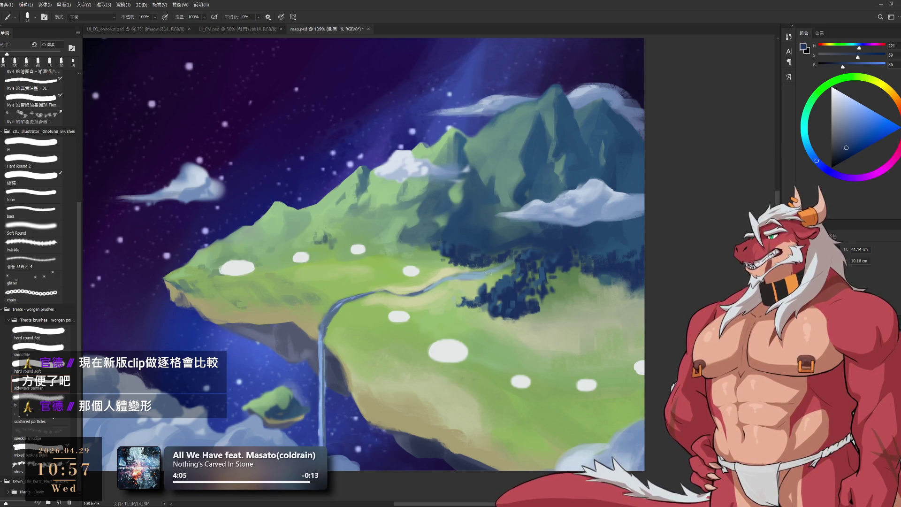
{"action": "left_click", "coordinate": [461, 249], "text": "alt"}
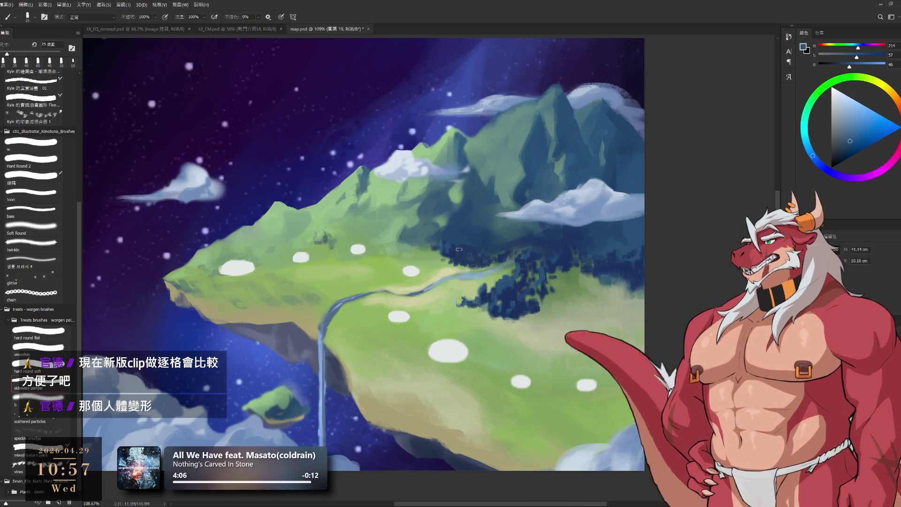
{"action": "key", "text": "bracketleft"}
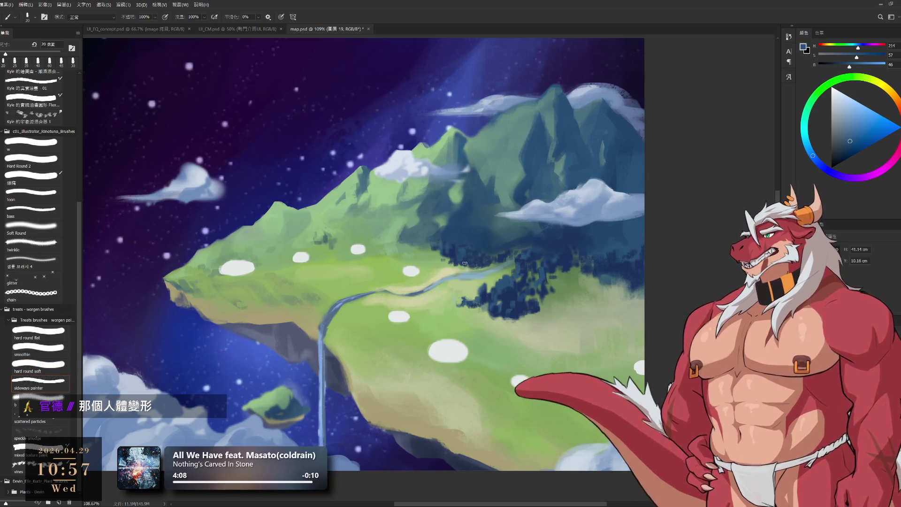
{"action": "left_click", "coordinate": [463, 260], "text": "alt"}
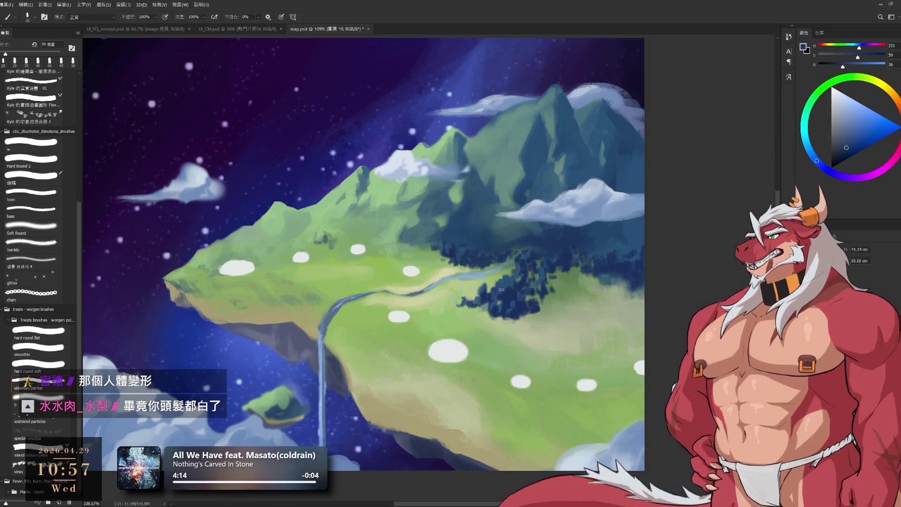
{"action": "left_click", "coordinate": [491, 278], "text": "alt"}
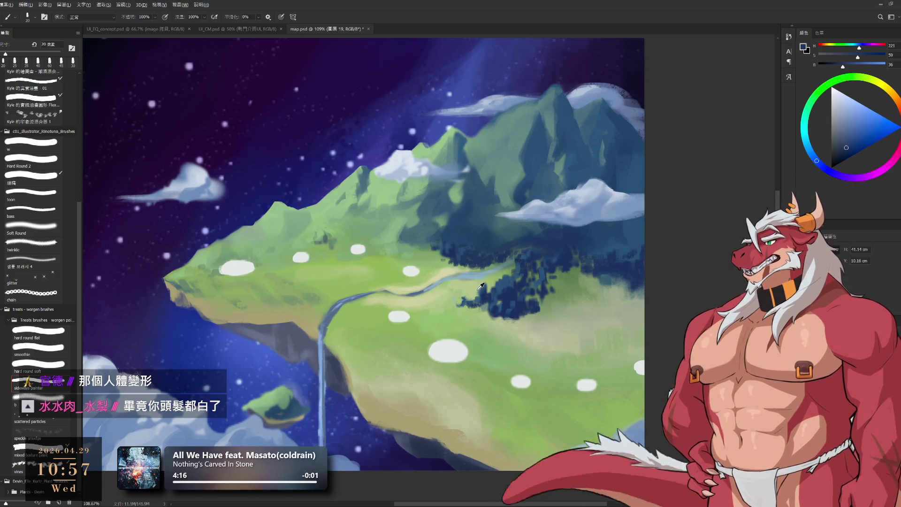
{"action": "key", "text": "bracketright"}
{"action": "left_click_drag", "start_coordinate": [457, 283], "coordinate": [477, 279]}
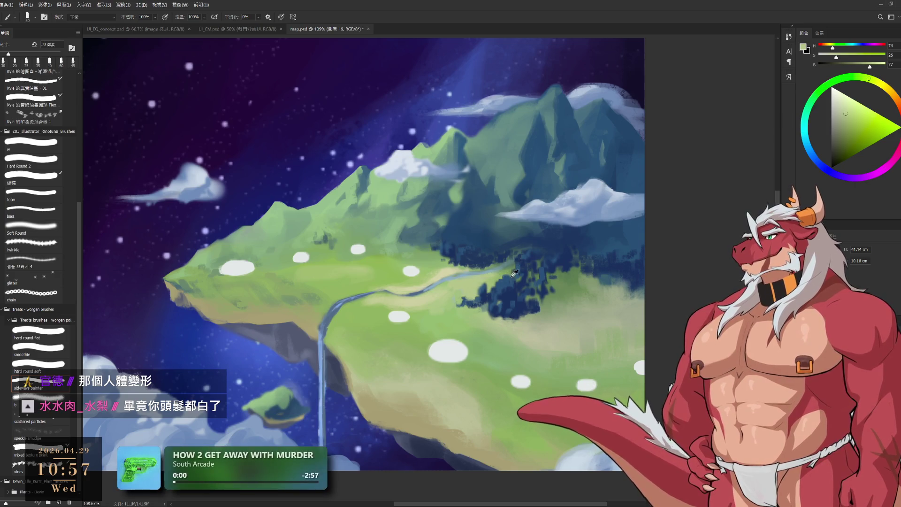
Add dark and mid blue tree shapes along the forest edge with a 35 px brush.
{"action": "left_click", "coordinate": [500, 281], "text": "alt"}
{"action": "key", "text": "bracketright"}
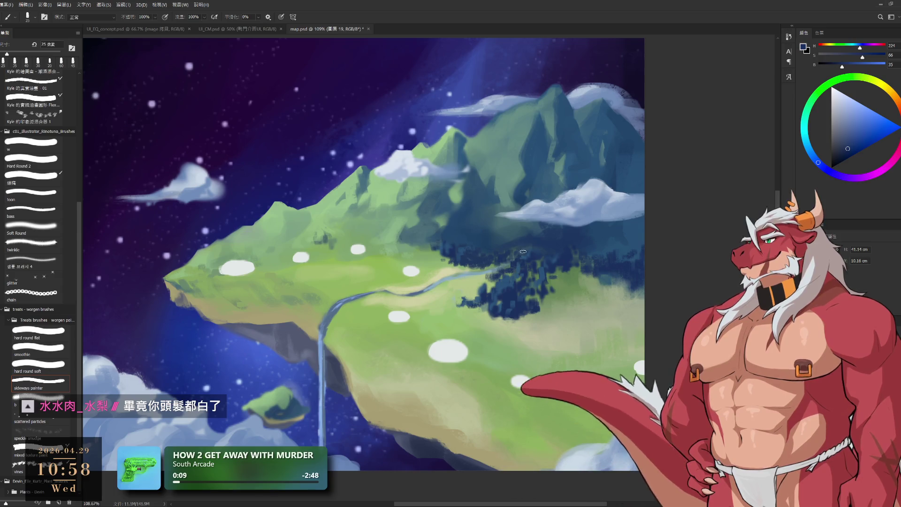
{"action": "left_click", "coordinate": [510, 283], "text": "alt"}
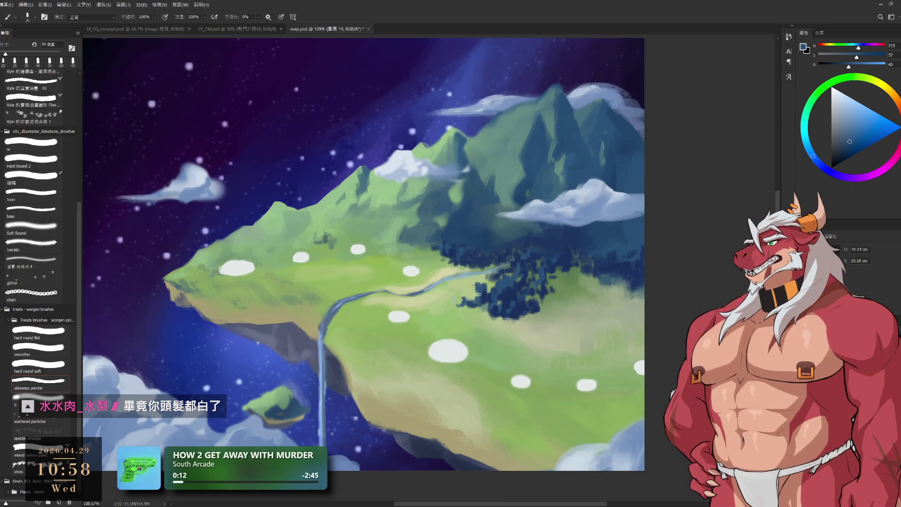
{"action": "left_click", "coordinate": [473, 288], "text": "alt"}
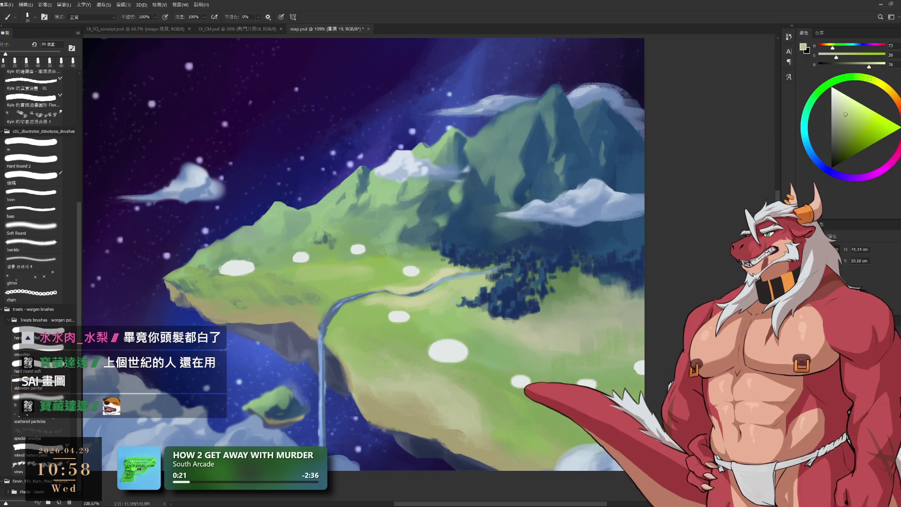
{"action": "left_click", "coordinate": [486, 296], "text": "alt"}
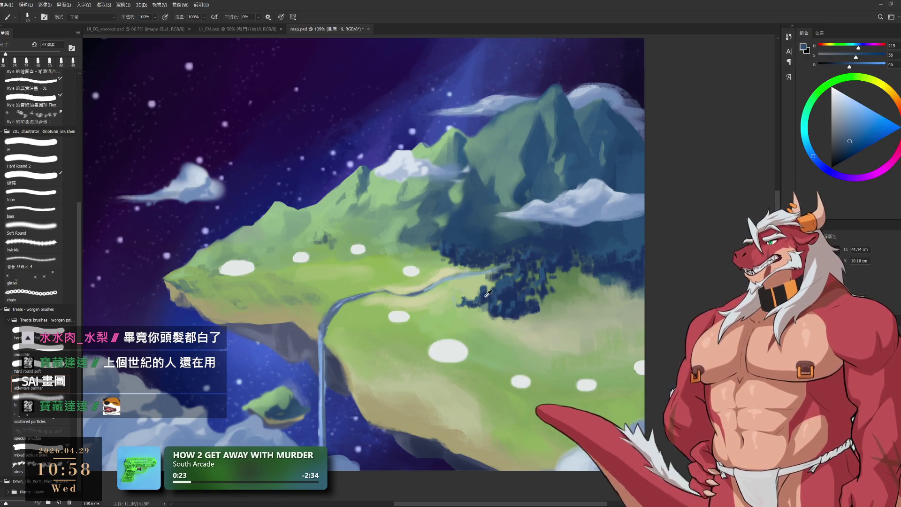
{"action": "left_click", "coordinate": [481, 310], "text": "alt"}
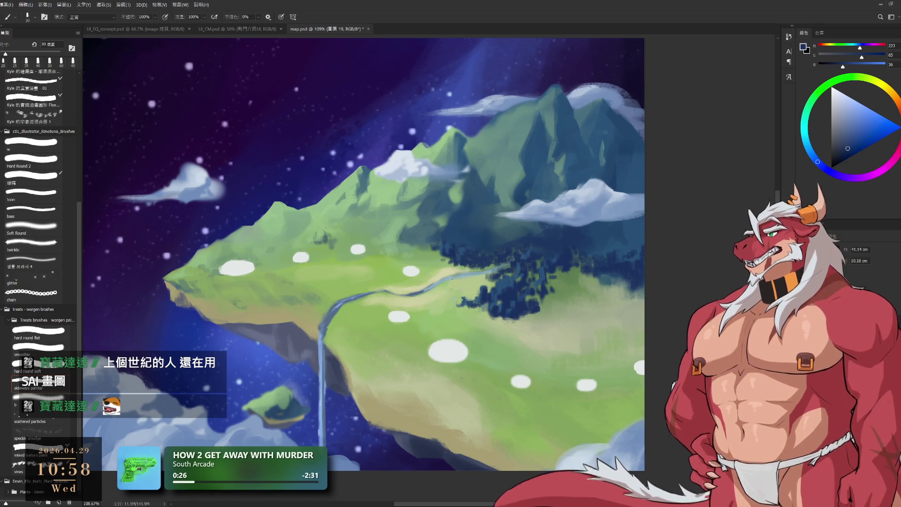
Soften the nearby grass with sampled grass greens at a 50 px brush.
{"action": "key", "text": "bracketright"}
{"action": "left_click", "coordinate": [359, 256], "text": "alt"}
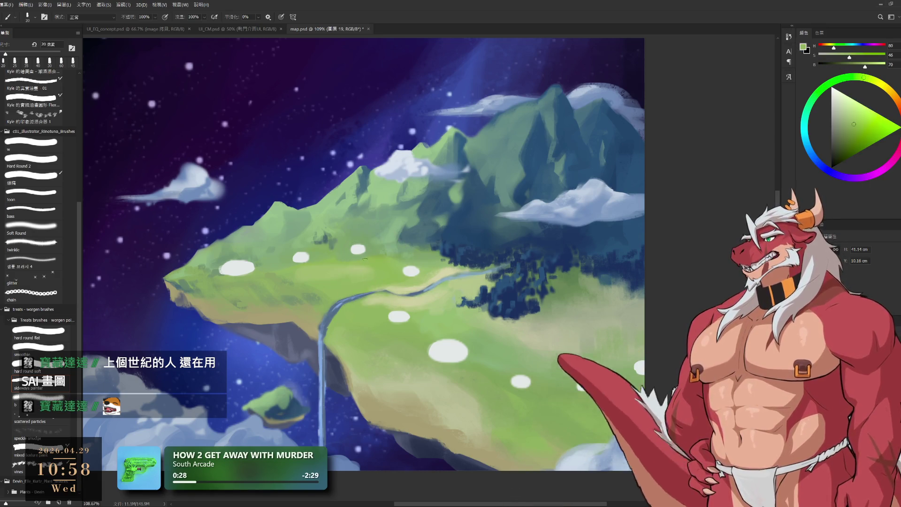
{"action": "key", "text": "bracketright"}
{"action": "key", "text": "bracketright"}
{"action": "key", "text": "bracketright"}
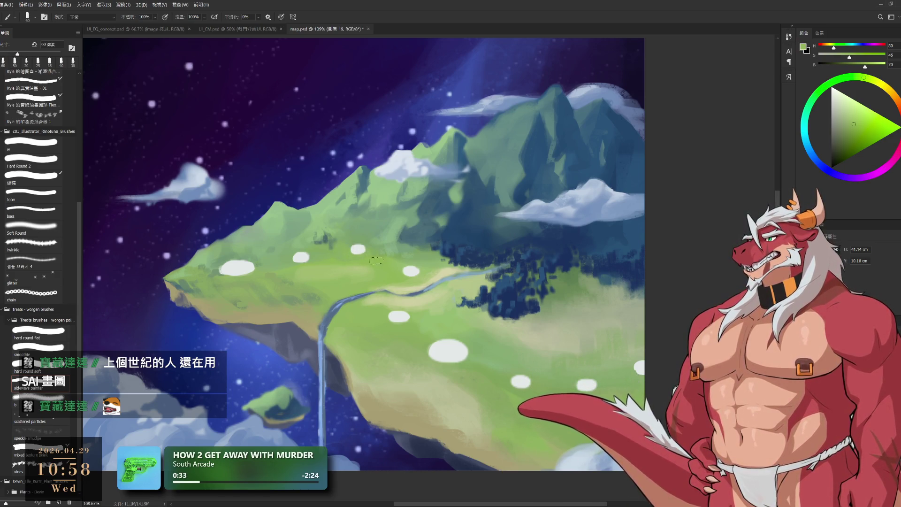
{"action": "left_click", "coordinate": [330, 274], "text": "alt"}
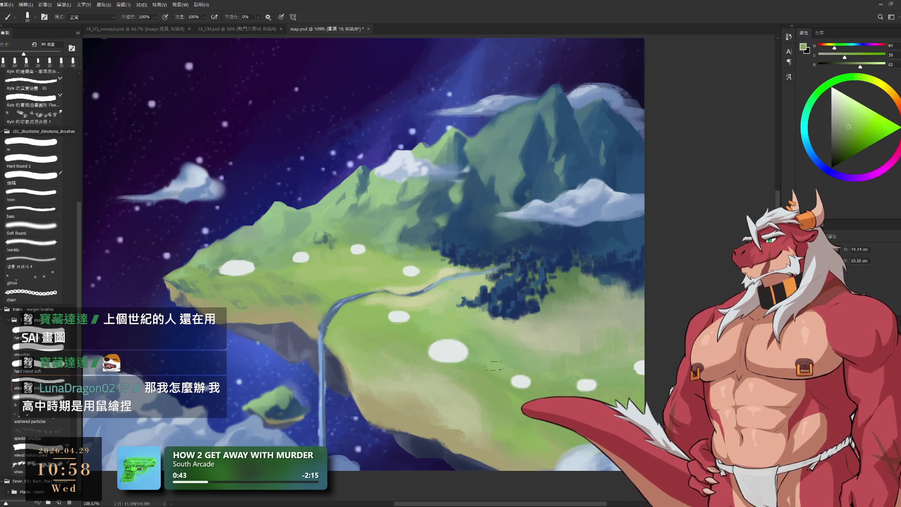
Zoom out over the painting and save map.psd with Ctrl+S.
{"action": "scroll", "coordinate": [545, 389], "scroll_direction": "down", "scroll_amount": 5}
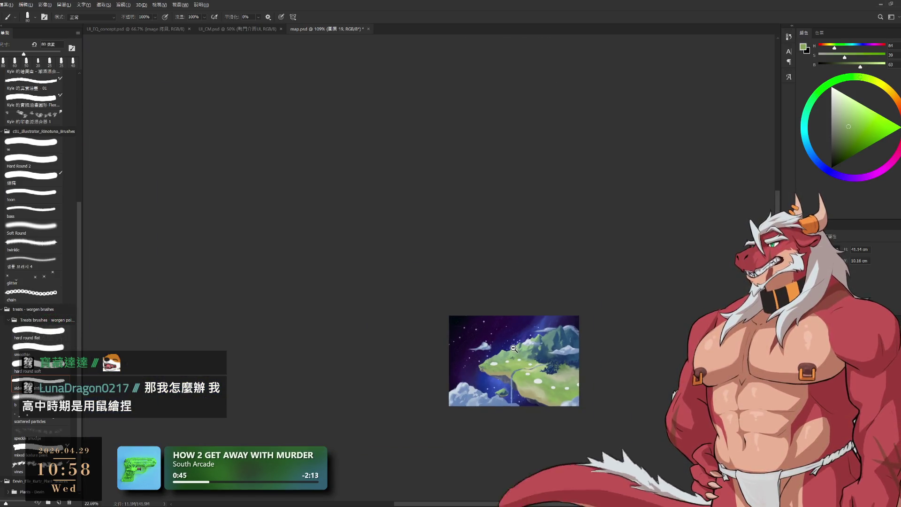
{"action": "scroll", "coordinate": [513, 348], "scroll_direction": "up", "scroll_amount": 1}
{"action": "scroll", "coordinate": [516, 352], "scroll_direction": "up", "scroll_amount": 2}
{"action": "scroll", "coordinate": [523, 366], "scroll_direction": "up", "scroll_amount": 2}
{"action": "scroll", "coordinate": [531, 377], "scroll_direction": "up", "scroll_amount": 1}
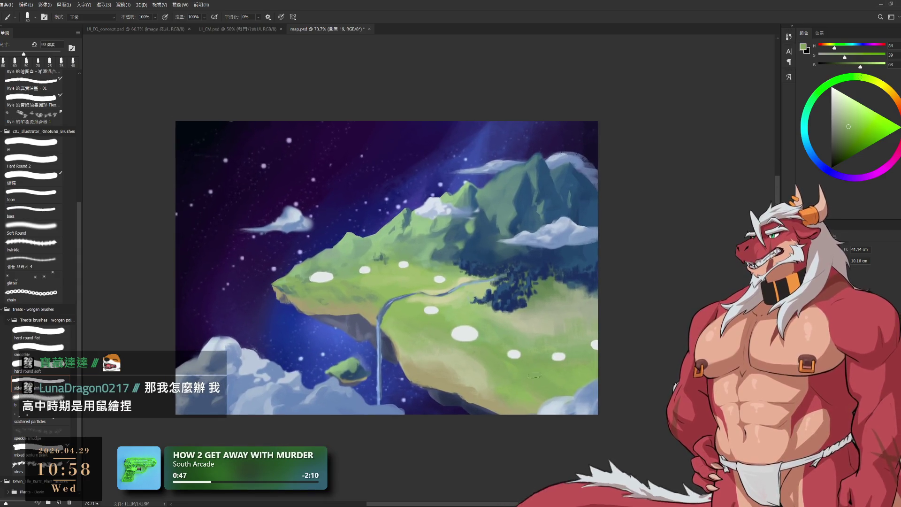
{"action": "key", "text": "ctrl+s"}
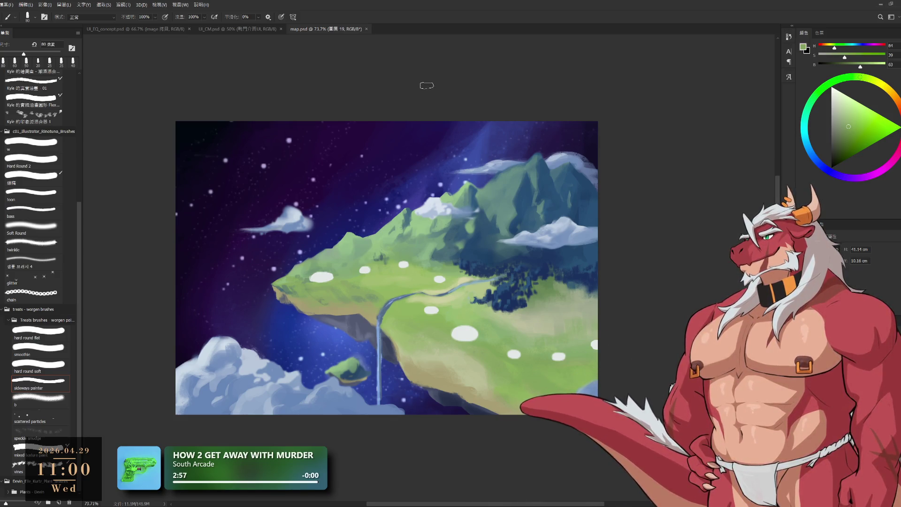
{"action": "left_click_drag", "start_coordinate": [437, 291], "coordinate": [486, 275]}
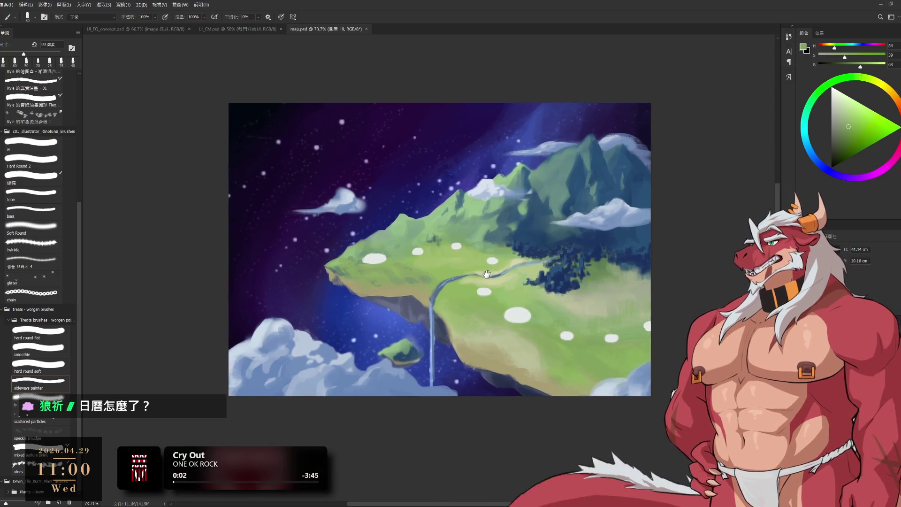
Zoom in on the island and sample the forest's dark blue beside the mountains with a smaller brush.
{"action": "scroll", "coordinate": [465, 256], "scroll_direction": "up", "scroll_amount": 1}
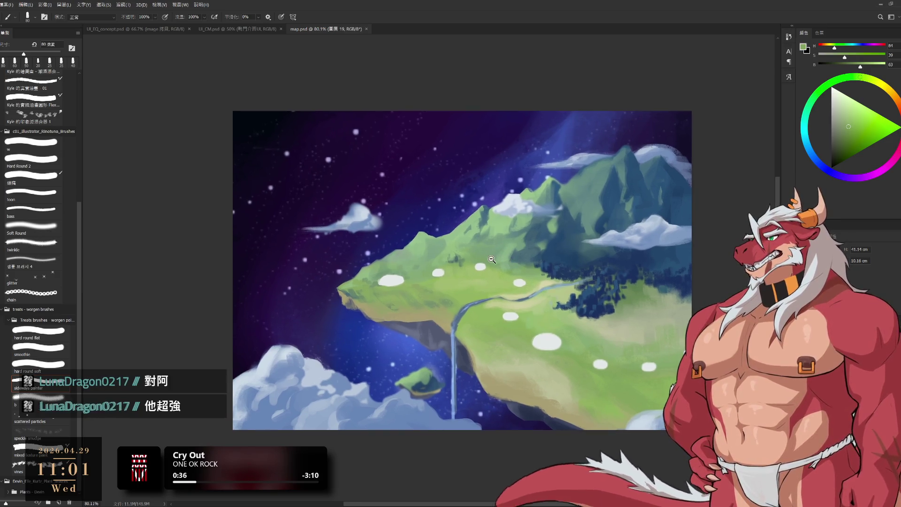
{"action": "mouse_move", "coordinate": [499, 251]}
{"action": "left_mouse_down"}
{"action": "mouse_move", "coordinate": [569, 254]}
{"action": "mouse_move", "coordinate": [566, 298]}
{"action": "left_mouse_up"}
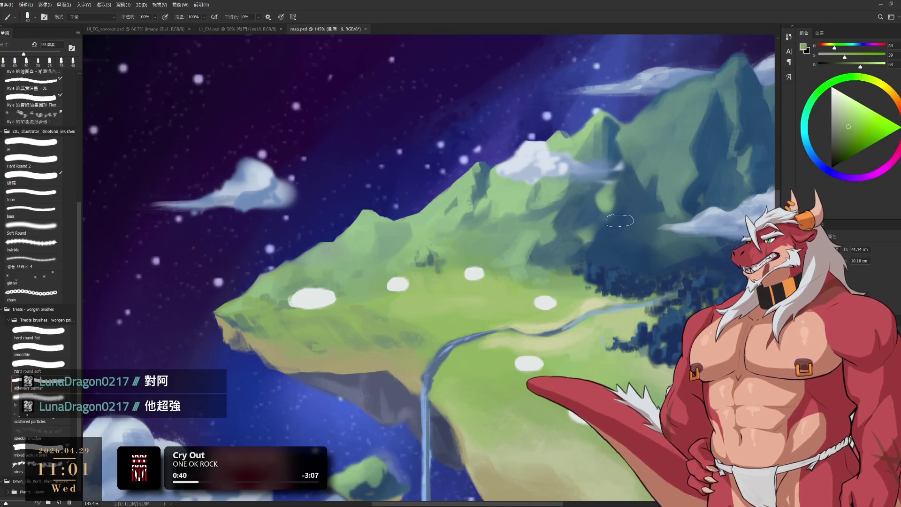
{"action": "key", "text": "bracketleft"}
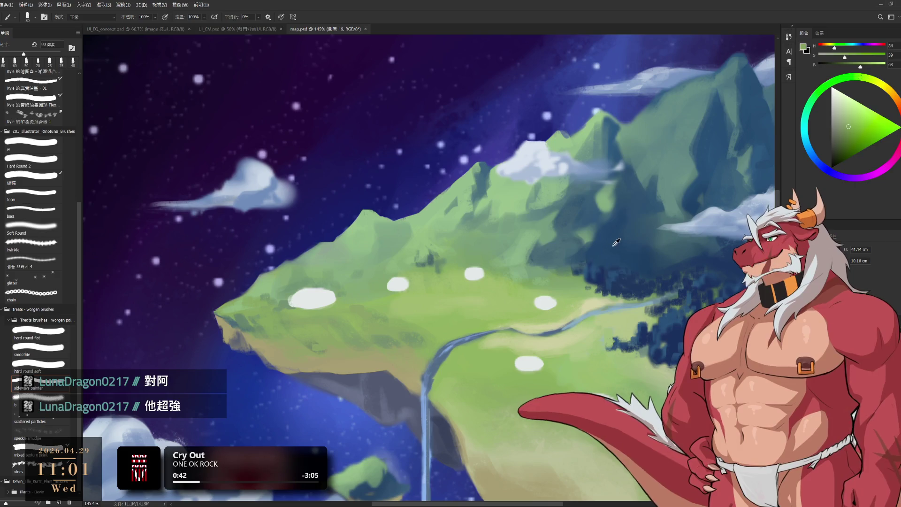
{"action": "left_click", "coordinate": [580, 236], "text": "alt"}
{"action": "key", "text": "x"}
{"action": "key", "text": "bracketleft"}
{"action": "key", "text": "bracketleft"}
{"action": "key", "text": "bracketleft"}
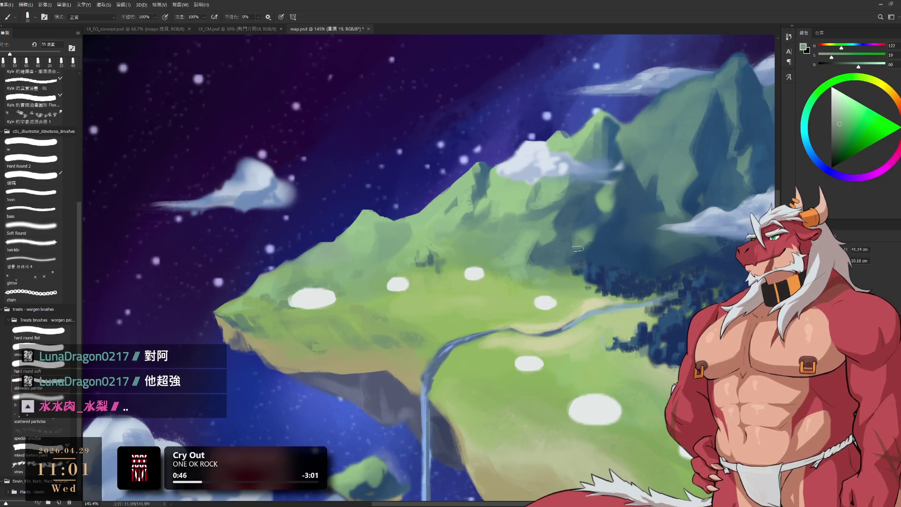
{"action": "left_click", "coordinate": [567, 227], "text": "alt"}
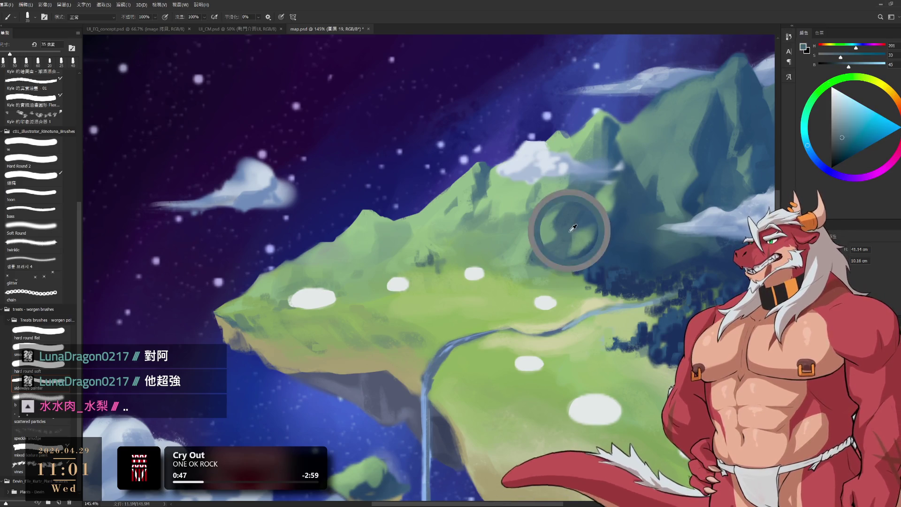
{"action": "key", "text": "bracketleft"}
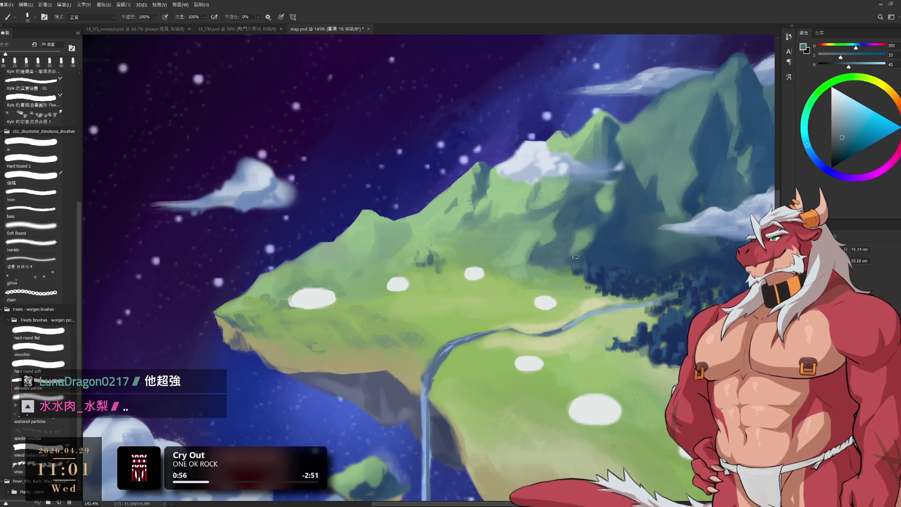
{"action": "scroll", "coordinate": [502, 247], "scroll_direction": "up", "scroll_amount": 3}
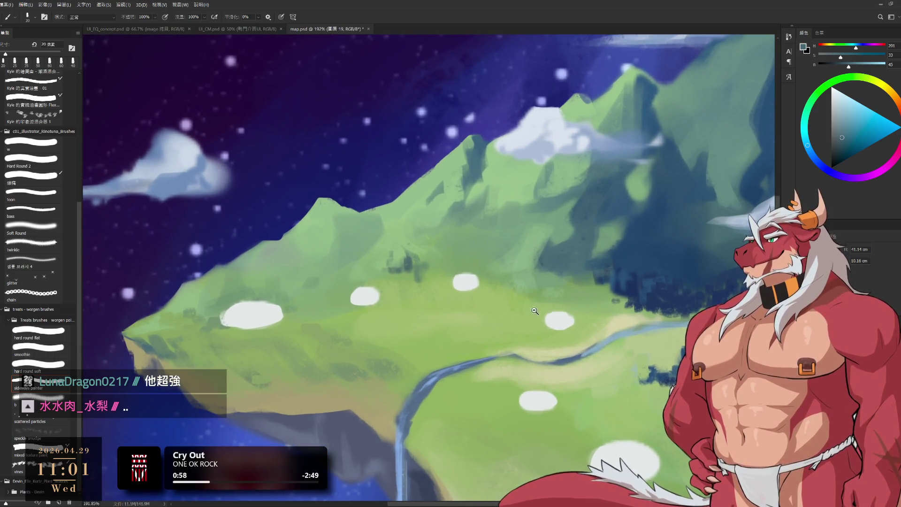
Bring the island's grassy left end into view and rotate the canvas view around it.
{"action": "scroll", "coordinate": [539, 311], "scroll_direction": "down", "scroll_amount": 3}
{"action": "left_click_drag", "start_coordinate": [413, 384], "coordinate": [460, 338]}
{"action": "scroll", "coordinate": [461, 338], "scroll_direction": "up", "scroll_amount": 4}
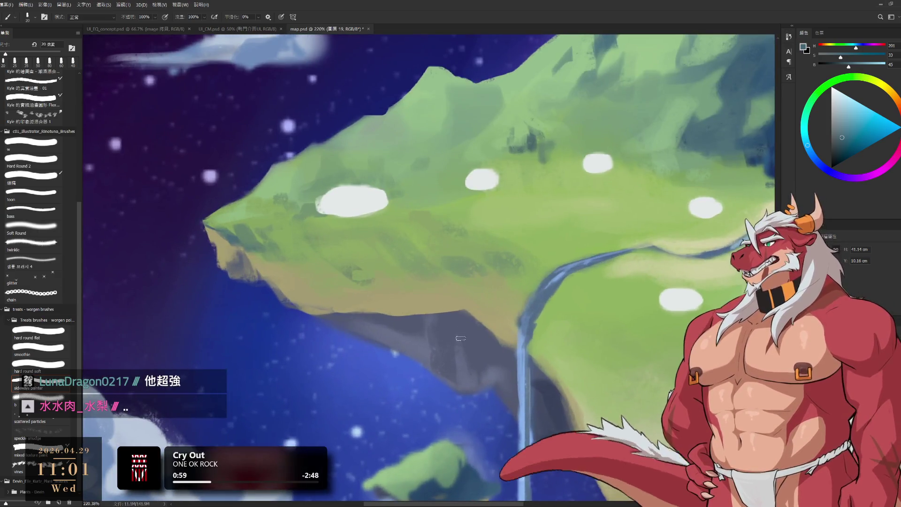
{"action": "key", "text": "r"}
{"action": "left_click_drag", "start_coordinate": [426, 301], "coordinate": [436, 454]}
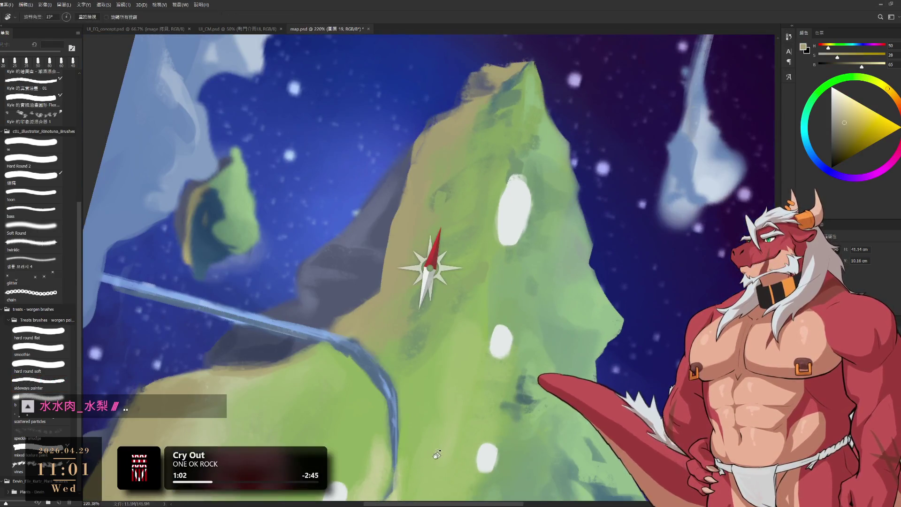
{"action": "key", "text": "b"}
{"action": "scroll", "coordinate": [517, 281], "scroll_direction": "left", "scroll_amount": 3}
{"action": "scroll", "coordinate": [544, 216], "scroll_direction": "up", "scroll_amount": 1}
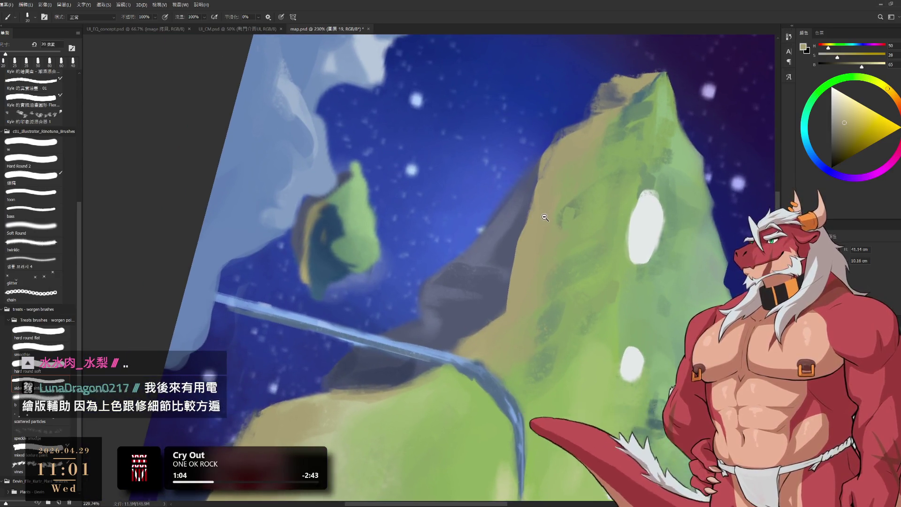
{"action": "key", "text": "r"}
{"action": "left_click_drag", "start_coordinate": [539, 215], "coordinate": [524, 210]}
{"action": "scroll", "coordinate": [524, 209], "scroll_direction": "up", "scroll_amount": 2}
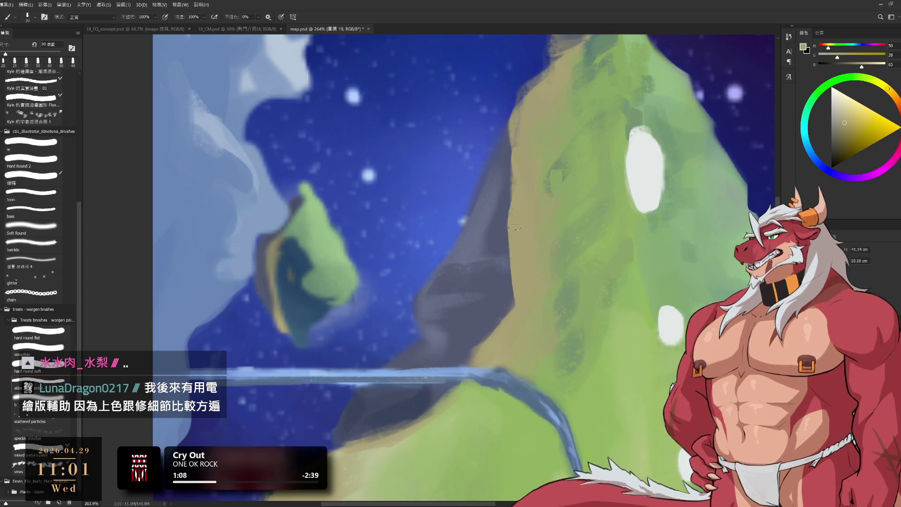
Shrink the brush and sample the yellow-green from the slope edge.
{"action": "key", "text": "bracketleft"}
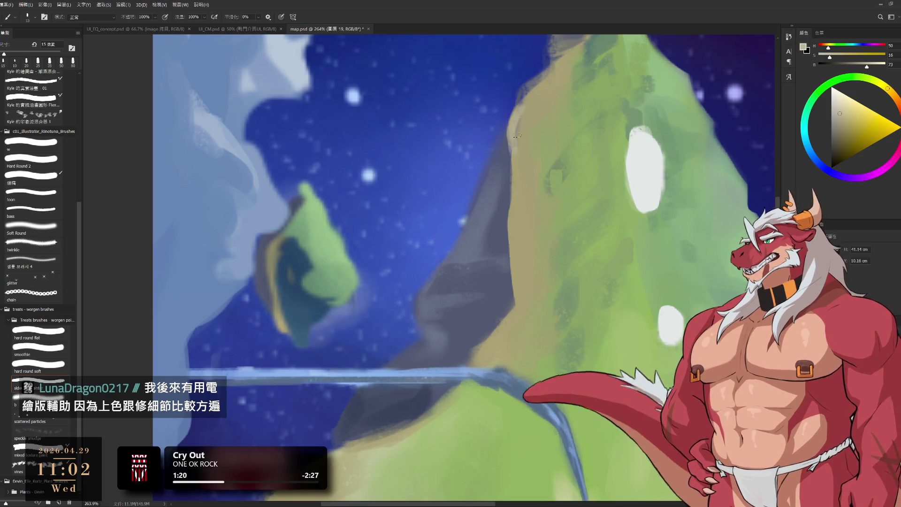
{"action": "key", "text": "bracketleft"}
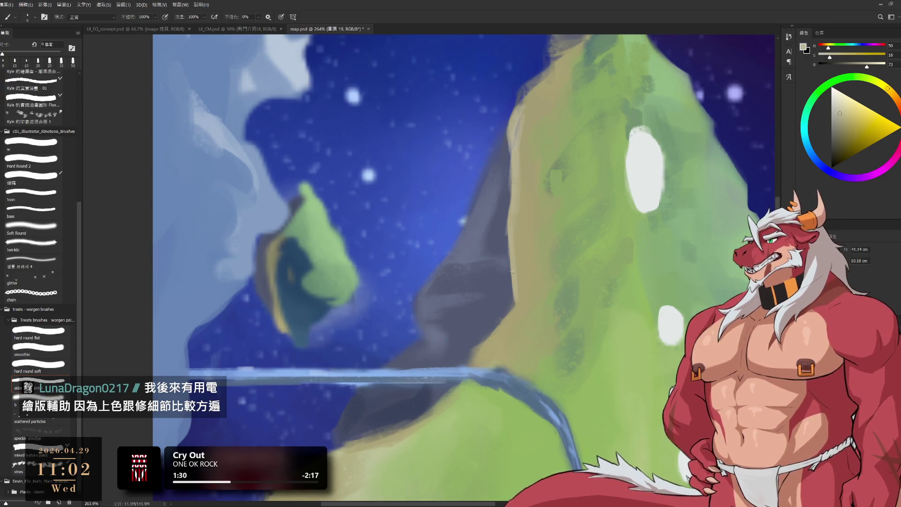
{"action": "scroll", "coordinate": [510, 272], "scroll_direction": "up", "scroll_amount": 2}
{"action": "left_click", "coordinate": [540, 168], "text": "alt"}
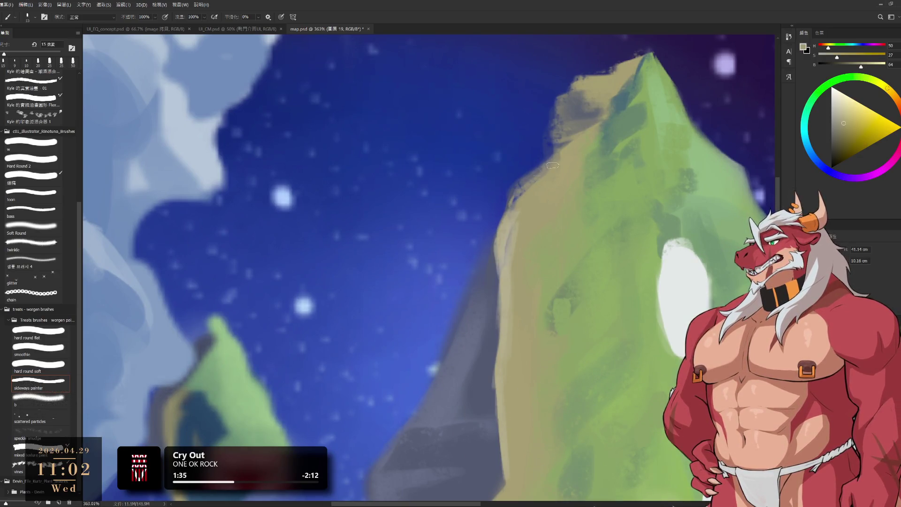
{"action": "mouse_move", "coordinate": [633, 134]}
{"action": "left_mouse_down"}
{"action": "mouse_move", "coordinate": [607, 231]}
{"action": "mouse_move", "coordinate": [488, 131]}
{"action": "left_mouse_up"}
Rotate the view so the green peak stands upright, then reset rotation to level.
{"action": "key", "text": "r"}
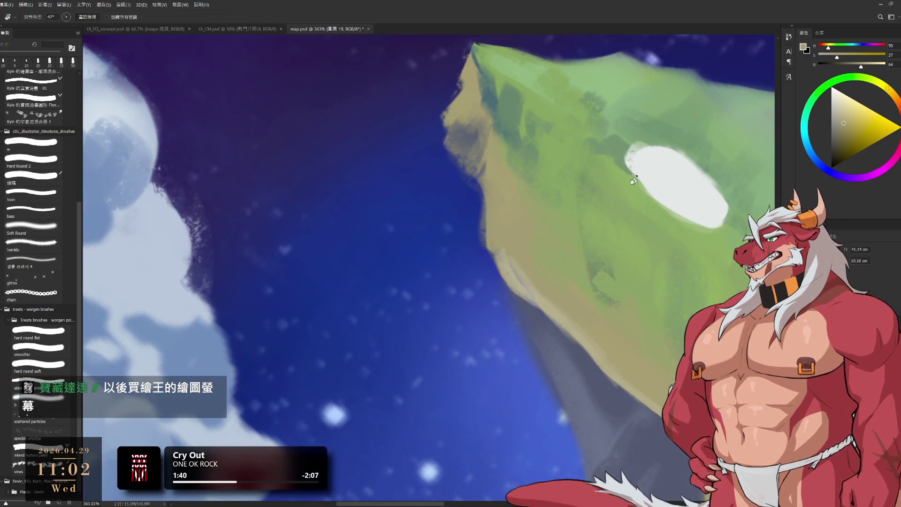
{"action": "key", "text": "r"}
{"action": "left_click_drag", "start_coordinate": [501, 165], "coordinate": [601, 329]}
{"action": "scroll", "coordinate": [586, 262], "scroll_direction": "down", "scroll_amount": 5}
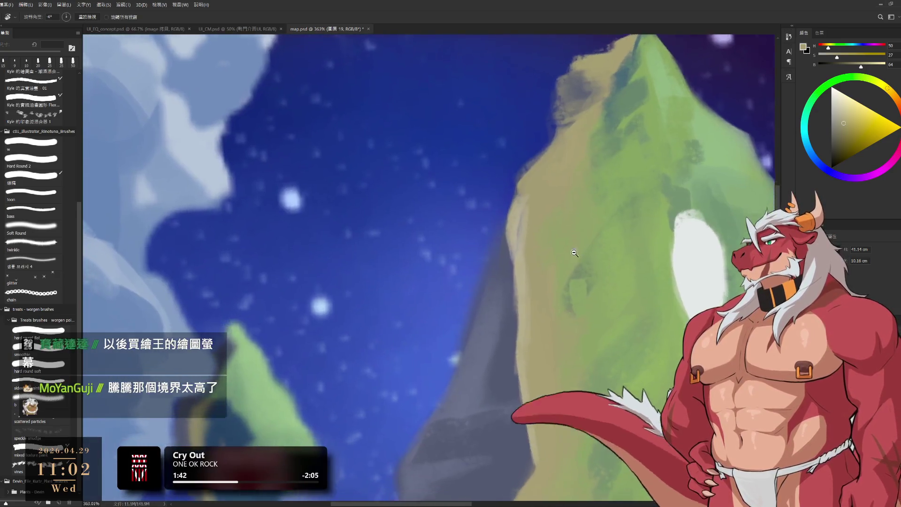
{"action": "key", "text": "Escape"}
{"action": "scroll", "coordinate": [614, 210], "scroll_direction": "up", "scroll_amount": 5}
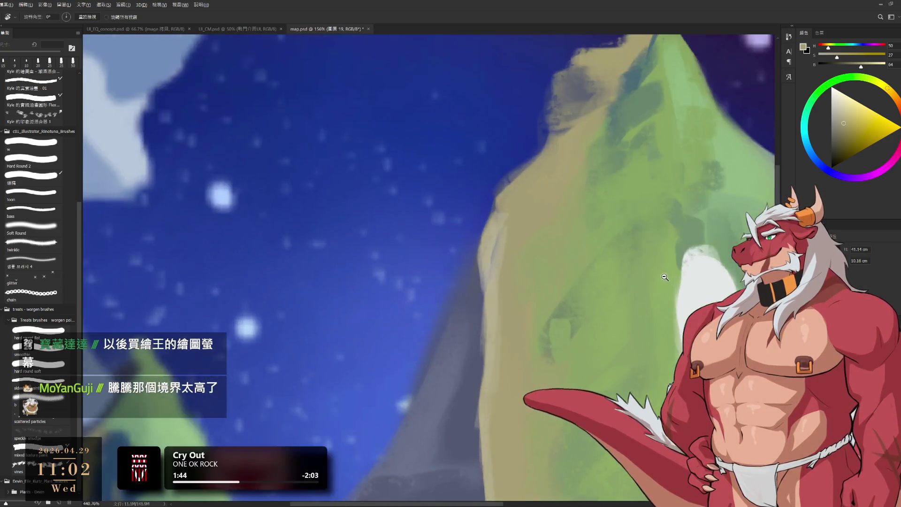
{"action": "key", "text": "b"}
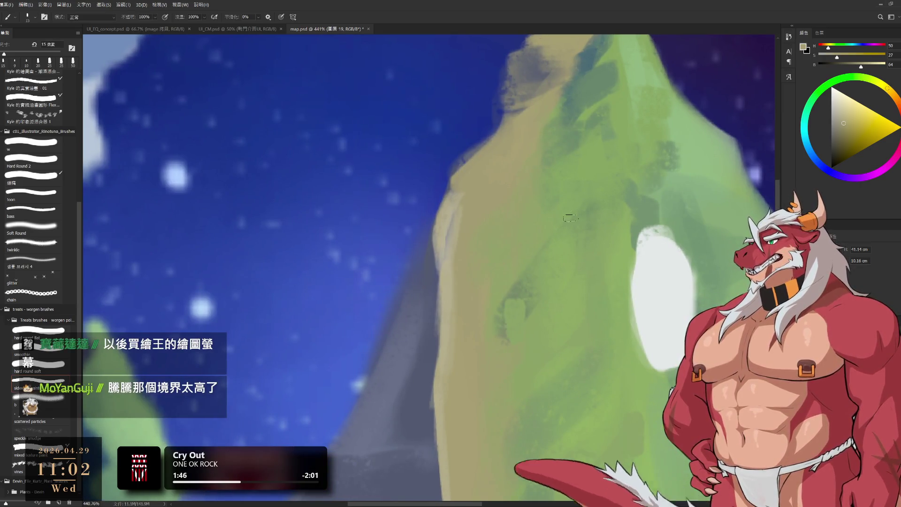
Sample paler yellow-green with a fine-tip brush, then fit the painting on screen upright.
{"action": "left_click", "coordinate": [473, 219], "text": "alt"}
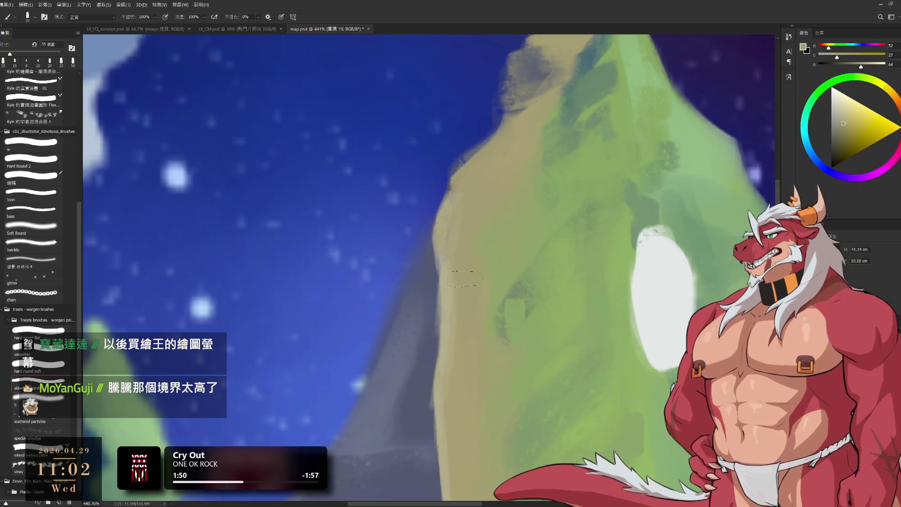
{"action": "key", "text": "bracketleft"}
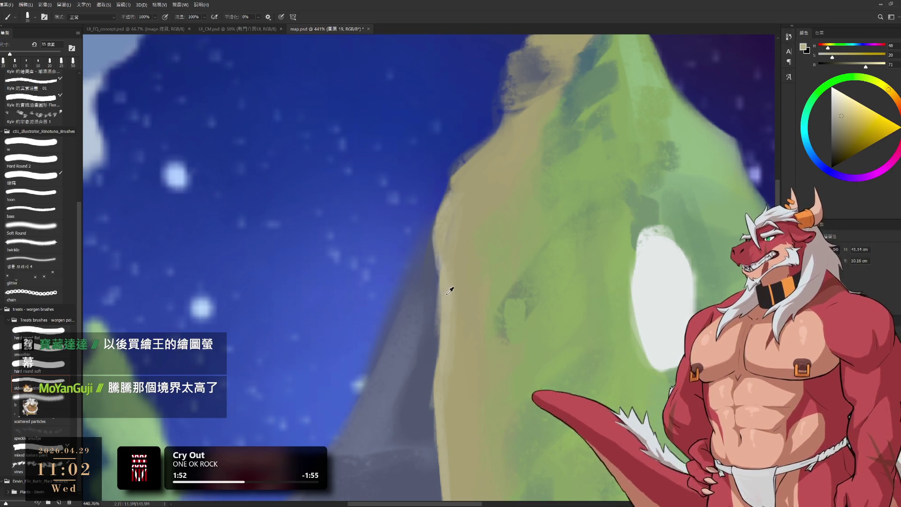
{"action": "left_click", "coordinate": [438, 250], "text": "alt"}
{"action": "key", "text": "bracketleft"}
{"action": "key", "text": "bracketleft"}
{"action": "key", "text": "bracketleft"}
{"action": "key", "text": "bracketright"}
{"action": "key", "text": "bracketright"}
{"action": "mouse_move", "coordinate": [445, 327]}
{"action": "left_mouse_down"}
{"action": "mouse_move", "coordinate": [474, 228]}
{"action": "mouse_move", "coordinate": [465, 394]}
{"action": "left_mouse_up"}
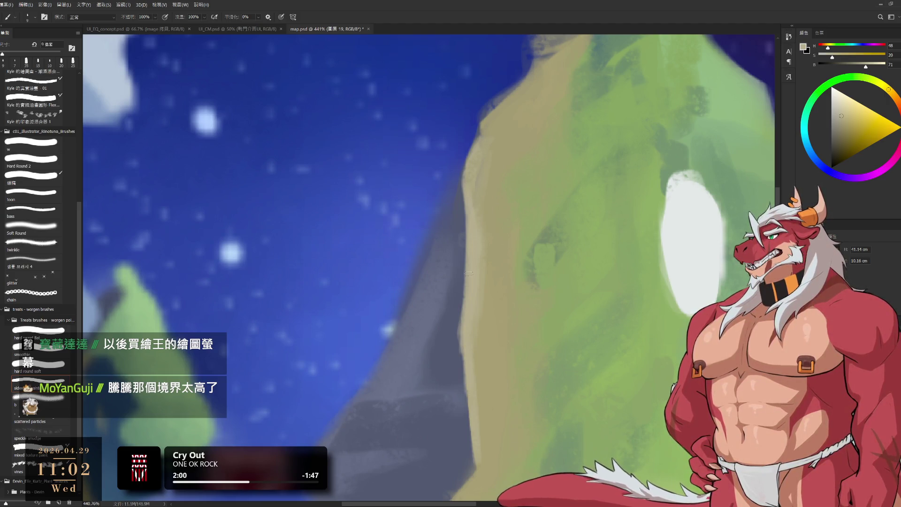
{"action": "key", "text": "ctrl+0"}
{"action": "left_click_drag", "start_coordinate": [562, 229], "coordinate": [531, 297]}
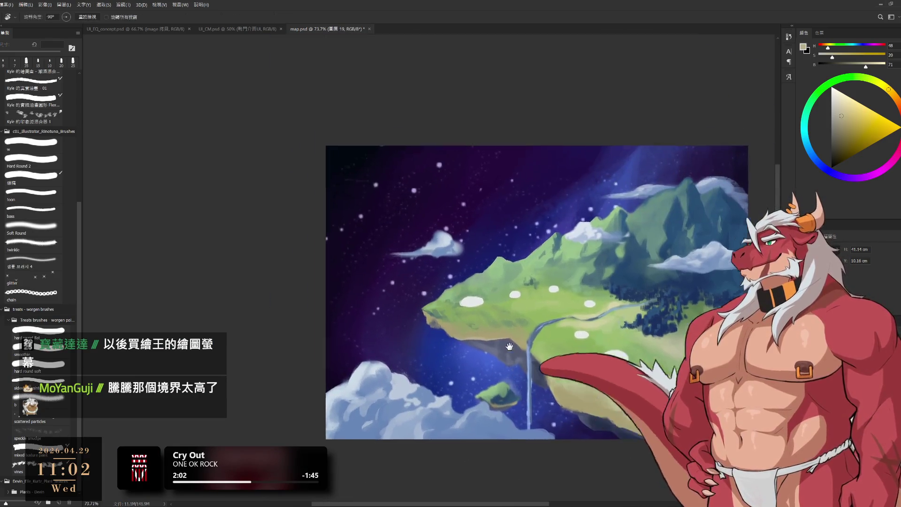
Zoom into the island's left end, sketch a box outline with a 5 px black brush, then undo it.
{"action": "scroll", "coordinate": [530, 297], "scroll_direction": "up", "scroll_amount": 2}
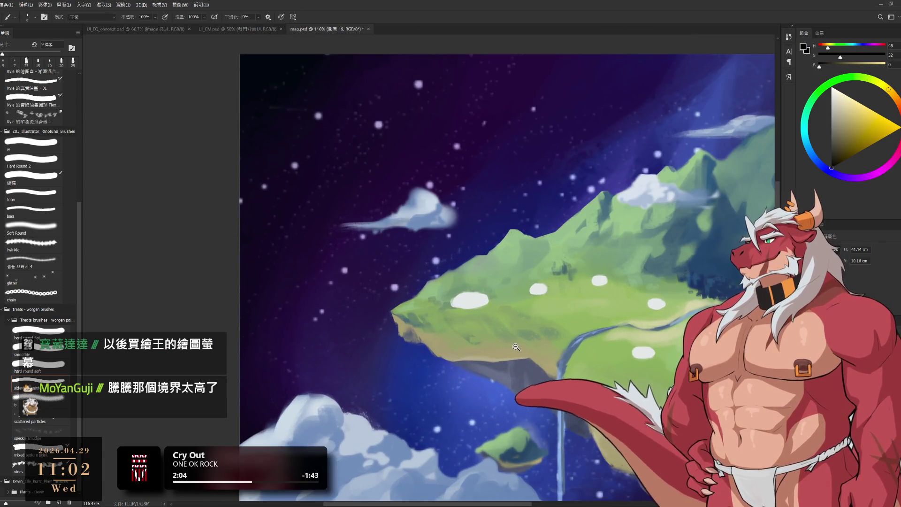
{"action": "scroll", "coordinate": [510, 326], "scroll_direction": "up", "scroll_amount": 1}
{"action": "scroll", "coordinate": [501, 327], "scroll_direction": "up", "scroll_amount": 2}
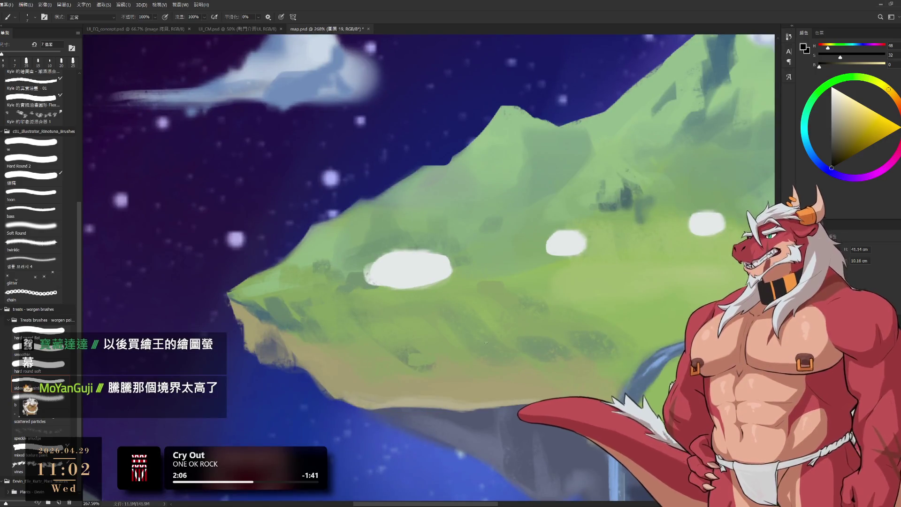
{"action": "key", "text": "bracketleft"}
{"action": "mouse_move", "coordinate": [521, 332]}
{"action": "left_mouse_down"}
{"action": "mouse_move", "coordinate": [530, 360]}
{"action": "mouse_move", "coordinate": [508, 348]}
{"action": "mouse_move", "coordinate": [522, 338]}
{"action": "mouse_move", "coordinate": [536, 388]}
{"action": "left_mouse_up"}
{"action": "mouse_move", "coordinate": [527, 352]}
{"action": "left_mouse_down"}
{"action": "mouse_move", "coordinate": [535, 349]}
{"action": "mouse_move", "coordinate": [533, 365]}
{"action": "left_mouse_up"}
{"action": "key", "text": "ctrl+z"}
{"action": "key", "text": "ctrl+z"}
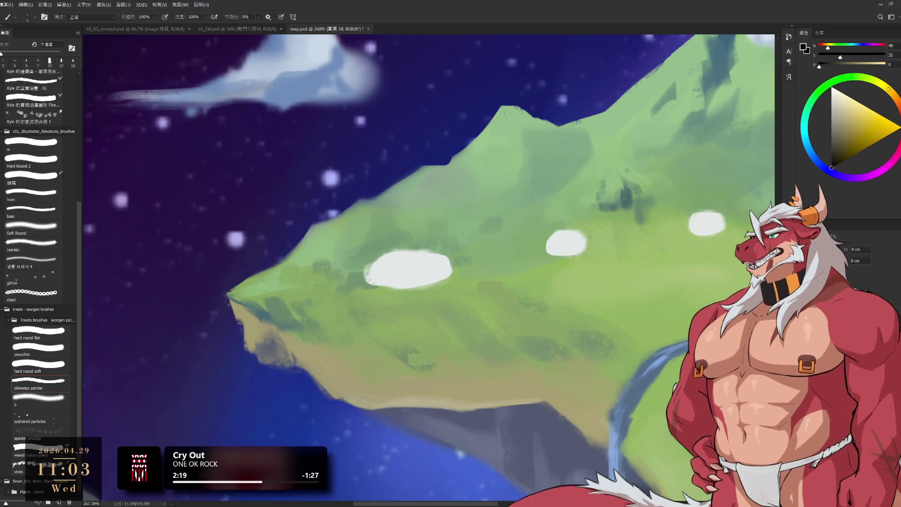
Redraw the black rectangle outline over the island, undoing one stray stroke.
{"action": "left_click_drag", "start_coordinate": [556, 298], "coordinate": [612, 374]}
{"action": "key", "text": "ctrl+z"}
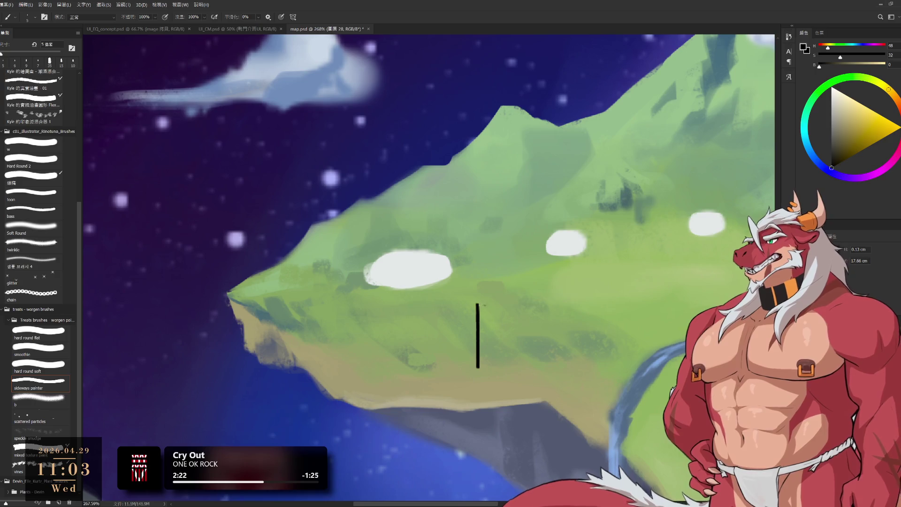
{"action": "left_click_drag", "start_coordinate": [581, 294], "coordinate": [477, 375]}
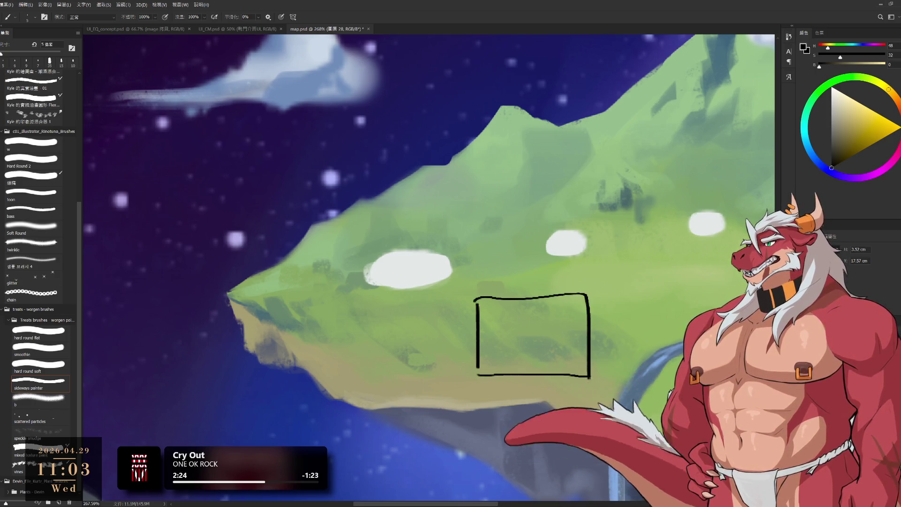
On a new layer, sketch a small circle figure and move it to the rectangle's right side.
{"action": "key", "text": "ctrl+shift+alt+n"}
{"action": "left_click_drag", "start_coordinate": [539, 341], "coordinate": [544, 378]}
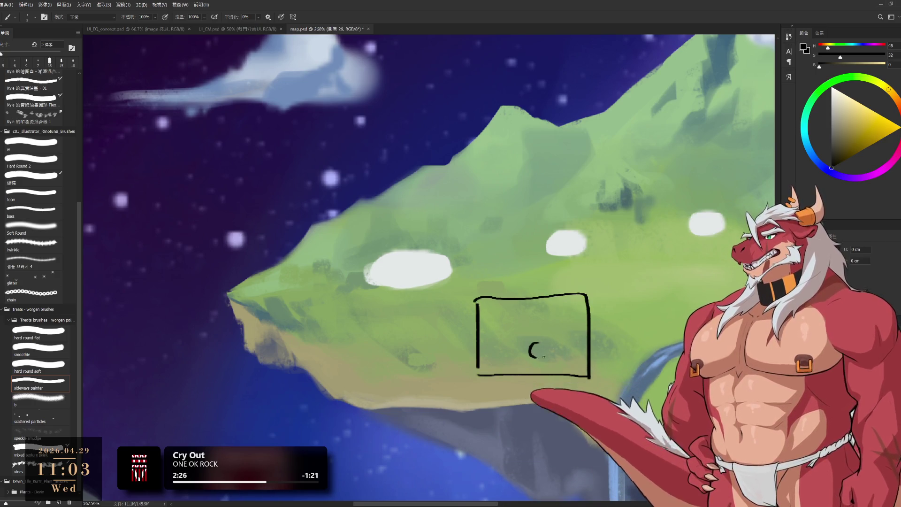
{"action": "left_click_drag", "start_coordinate": [554, 340], "coordinate": [501, 354]}
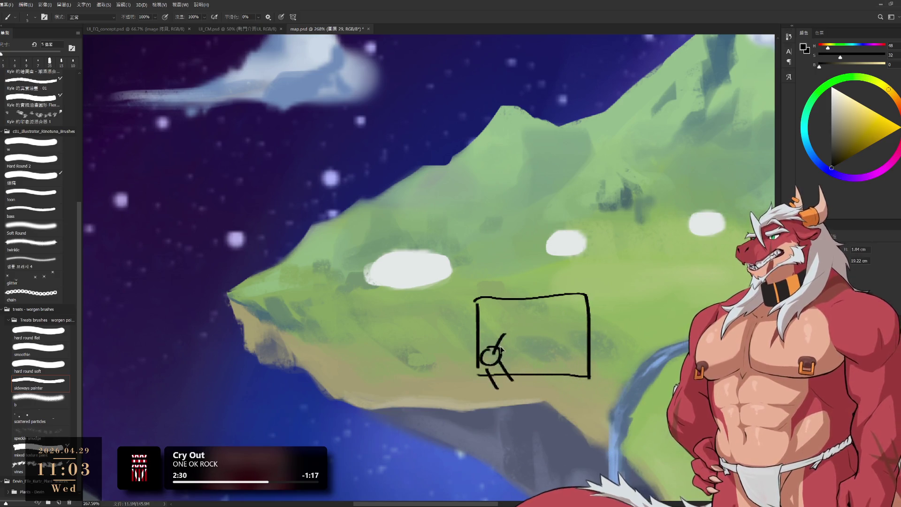
{"action": "mouse_move", "coordinate": [521, 341]}
{"action": "left_mouse_down"}
{"action": "mouse_move", "coordinate": [548, 353]}
{"action": "mouse_move", "coordinate": [554, 349]}
{"action": "mouse_move", "coordinate": [539, 350]}
{"action": "mouse_move", "coordinate": [559, 344]}
{"action": "left_mouse_up"}
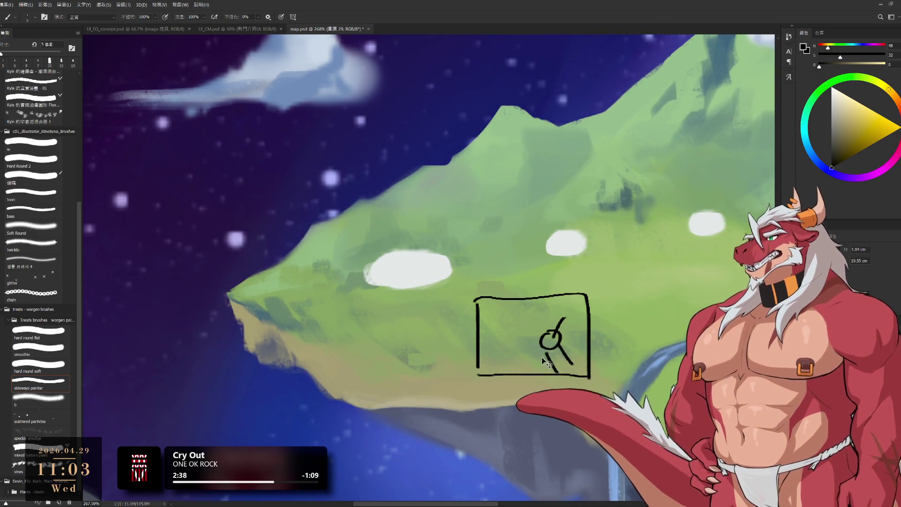
Back on layer 28, brush an L-shaped line inside the rectangle, undoing once and redrawing.
{"action": "left_click", "coordinate": [490, 364], "text": "ctrl"}
{"action": "left_click_drag", "start_coordinate": [479, 340], "coordinate": [529, 380]}
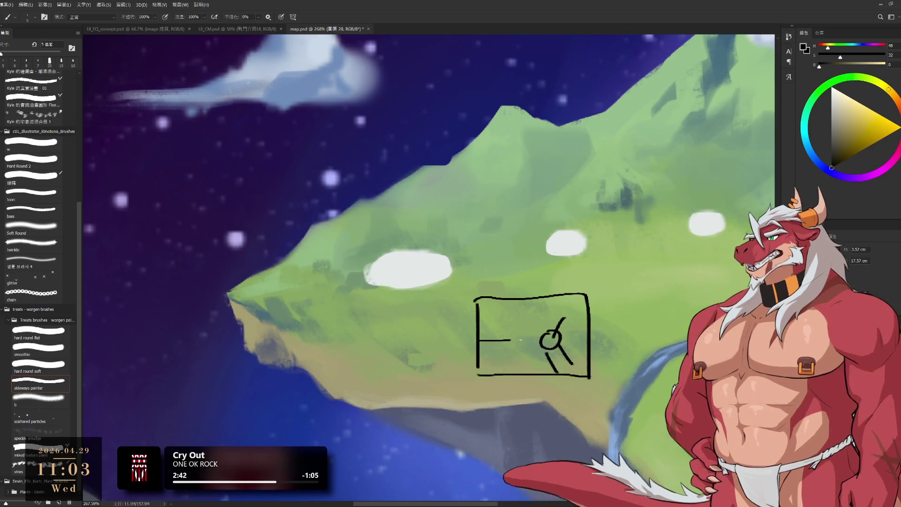
{"action": "left_click_drag", "start_coordinate": [479, 340], "coordinate": [529, 376]}
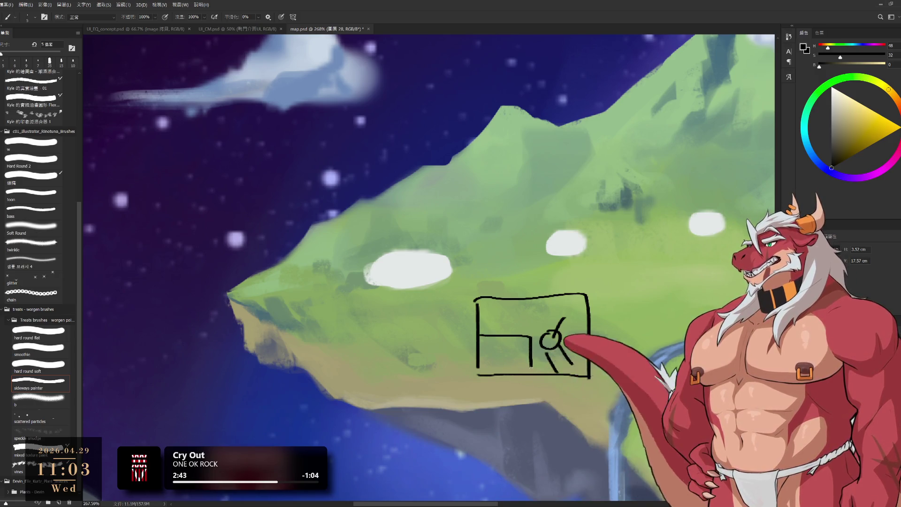
{"action": "key", "text": "ctrl+z"}
{"action": "mouse_move", "coordinate": [478, 340]}
{"action": "left_mouse_down"}
{"action": "mouse_move", "coordinate": [528, 341]}
{"action": "mouse_move", "coordinate": [498, 365]}
{"action": "mouse_move", "coordinate": [516, 361]}
{"action": "mouse_move", "coordinate": [500, 361]}
{"action": "left_mouse_up"}
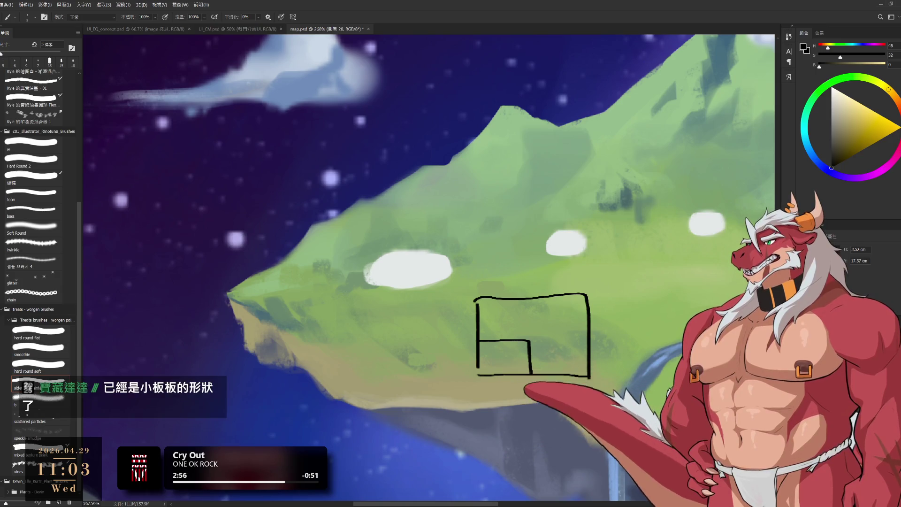
{"action": "scroll", "coordinate": [594, 254], "scroll_direction": "down", "scroll_amount": 5}
Tilt the view onto the mountain, sample a light tan from its slope, and shrink the brush to 20 px.
{"action": "scroll", "coordinate": [557, 243], "scroll_direction": "up", "scroll_amount": 3}
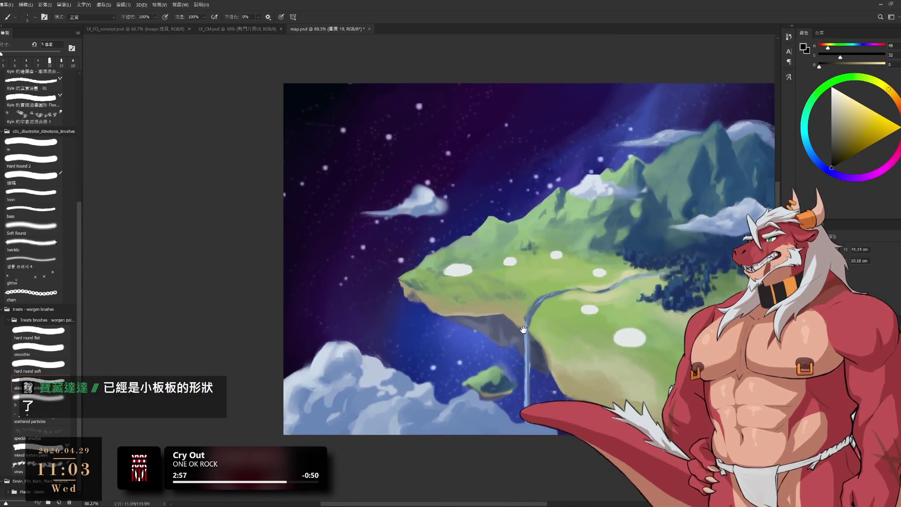
{"action": "left_click_drag", "start_coordinate": [460, 235], "coordinate": [422, 291]}
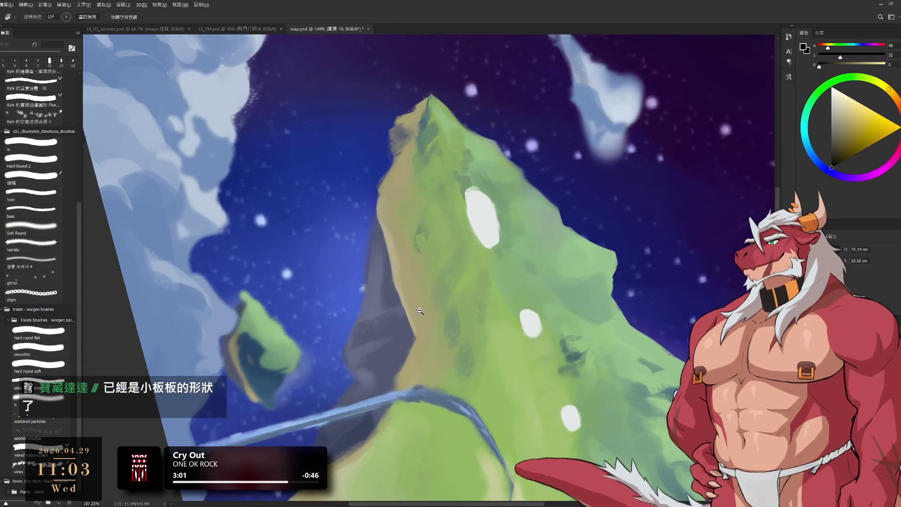
{"action": "scroll", "coordinate": [414, 307], "scroll_direction": "up", "scroll_amount": 2}
{"action": "left_click", "coordinate": [412, 304], "text": "alt"}
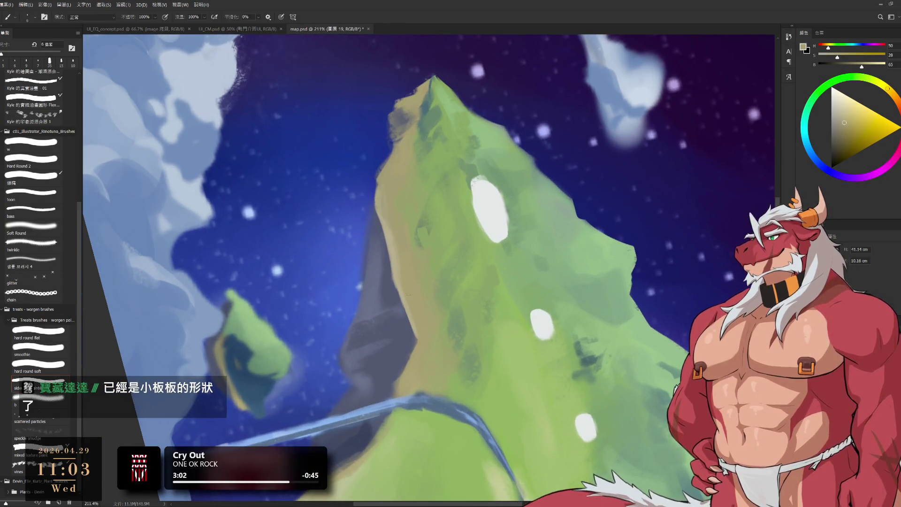
{"action": "left_click", "coordinate": [382, 218], "text": "alt"}
{"action": "mouse_move", "coordinate": [384, 208]}
{"action": "left_mouse_down"}
{"action": "mouse_move", "coordinate": [411, 320]}
{"action": "mouse_move", "coordinate": [416, 263]}
{"action": "left_mouse_up"}
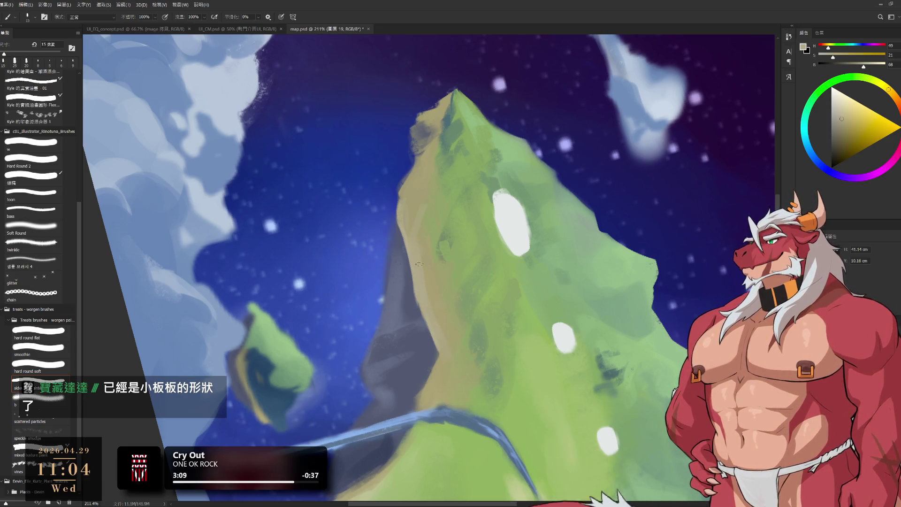
{"action": "left_click", "coordinate": [425, 233], "text": "alt"}
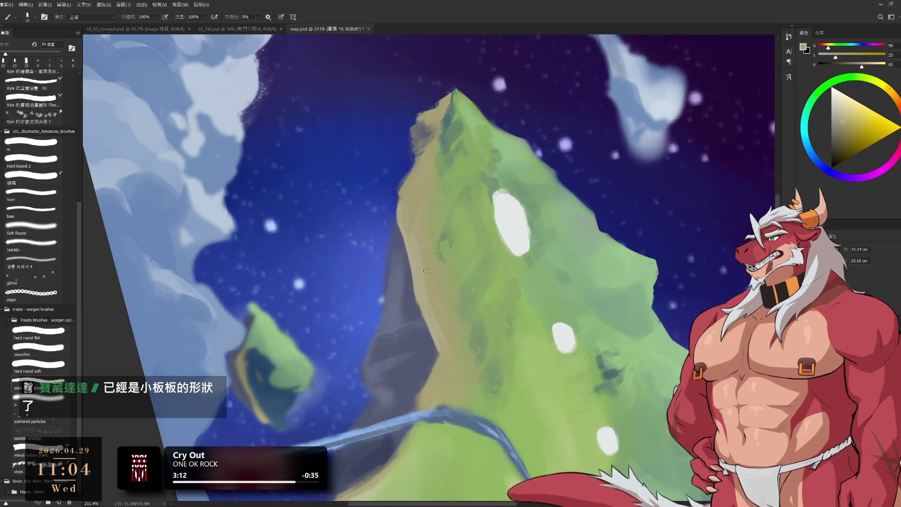
{"action": "left_click_drag", "start_coordinate": [464, 355], "coordinate": [471, 275]}
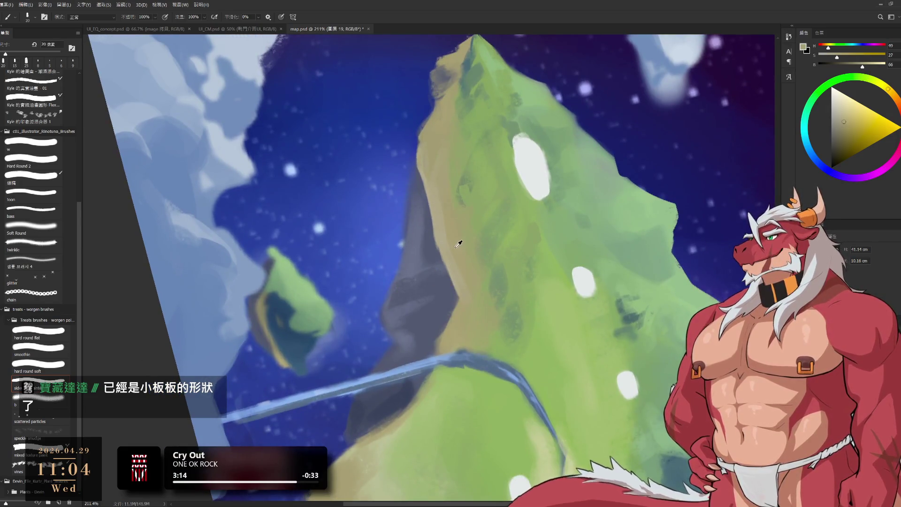
{"action": "key", "text": "bracketleft"}
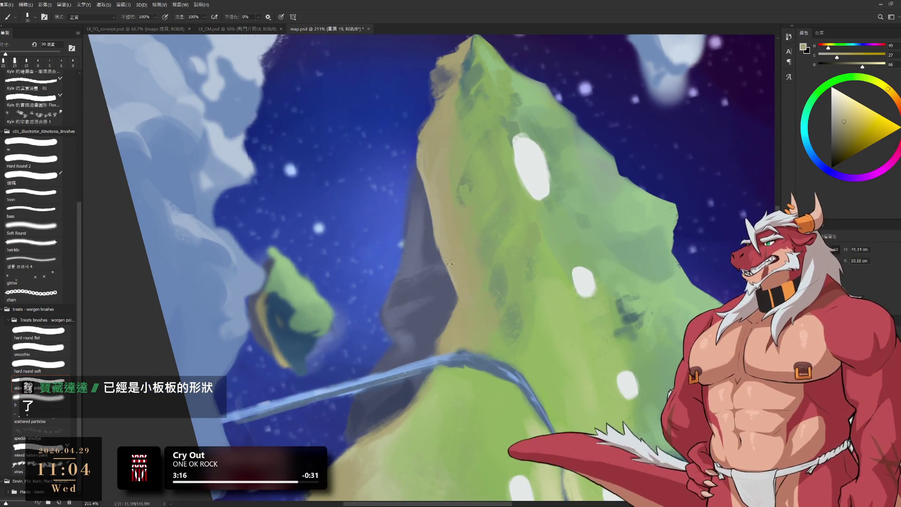
Rotate the canvas and sample beige tones from the land and cliff edge, resizing the brush to 8 px.
{"action": "key", "text": "r"}
{"action": "left_click_drag", "start_coordinate": [463, 306], "coordinate": [559, 259]}
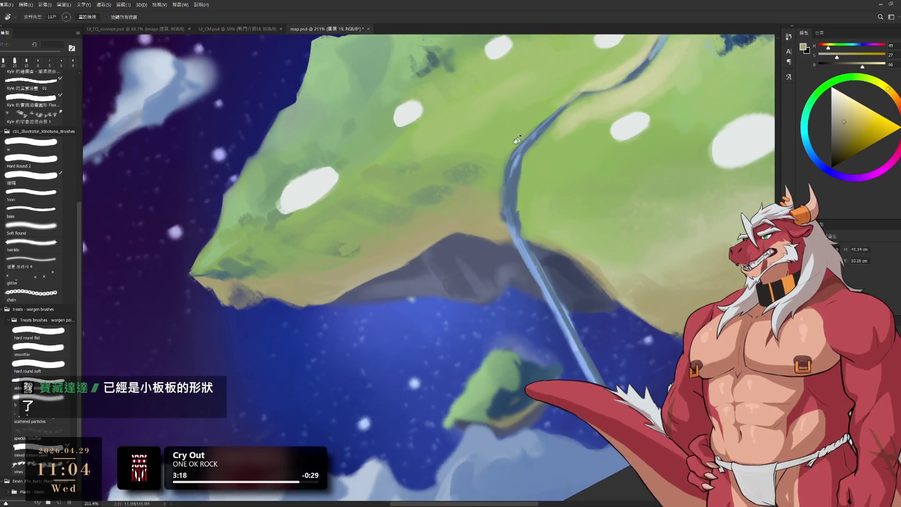
{"action": "key", "text": "b"}
{"action": "key", "text": "r"}
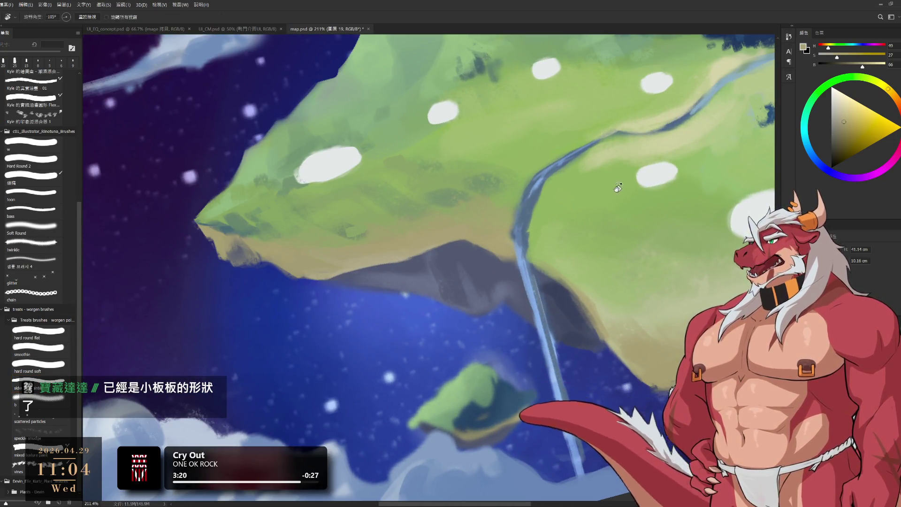
{"action": "left_click_drag", "start_coordinate": [574, 271], "coordinate": [562, 231]}
{"action": "key", "text": "b"}
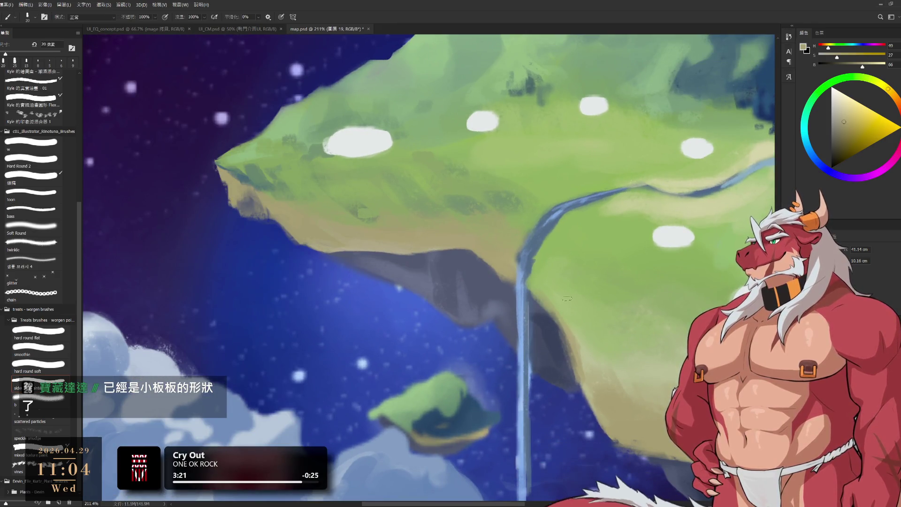
{"action": "key", "text": "bracketright"}
{"action": "left_click", "coordinate": [540, 271], "text": "alt"}
{"action": "key", "text": "bracketright"}
{"action": "left_click", "coordinate": [509, 259], "text": "alt"}
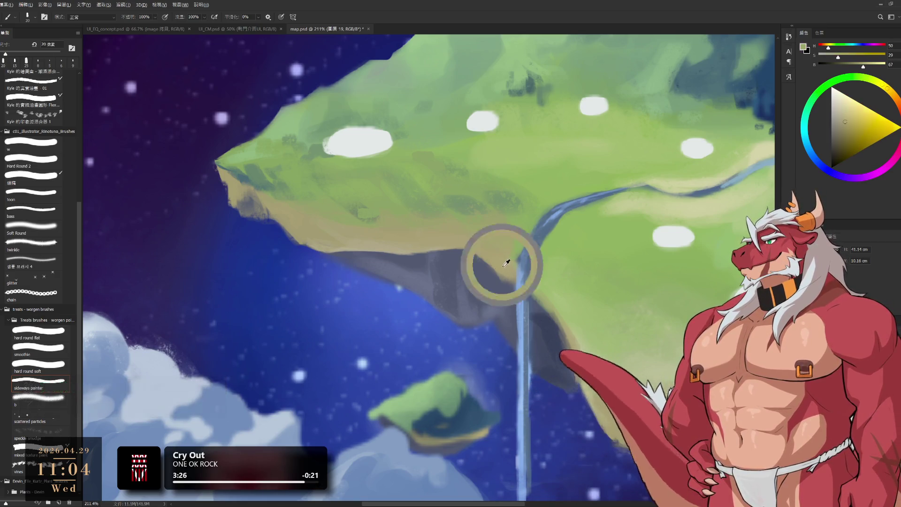
{"action": "key", "text": "bracketleft"}
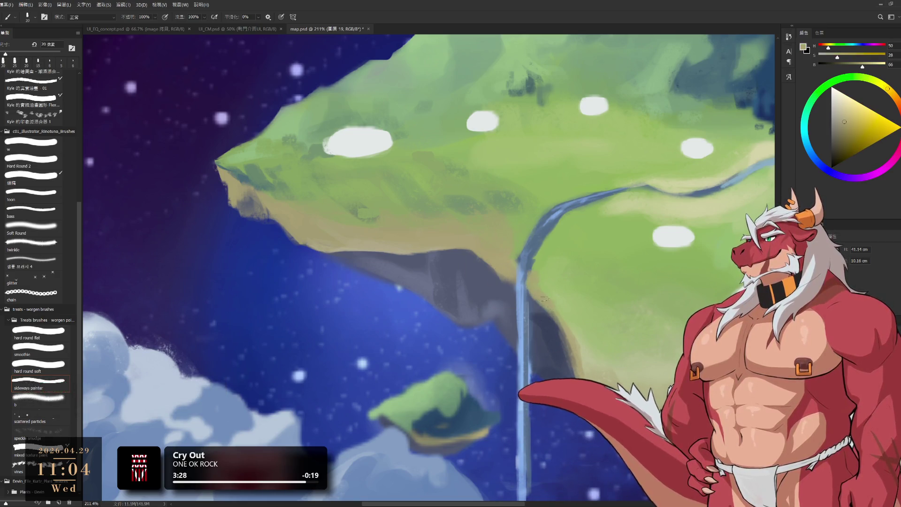
{"action": "left_click", "coordinate": [586, 377], "text": "alt"}
{"action": "key", "text": "bracketleft"}
{"action": "key", "text": "bracketleft"}
{"action": "key", "text": "bracketleft"}
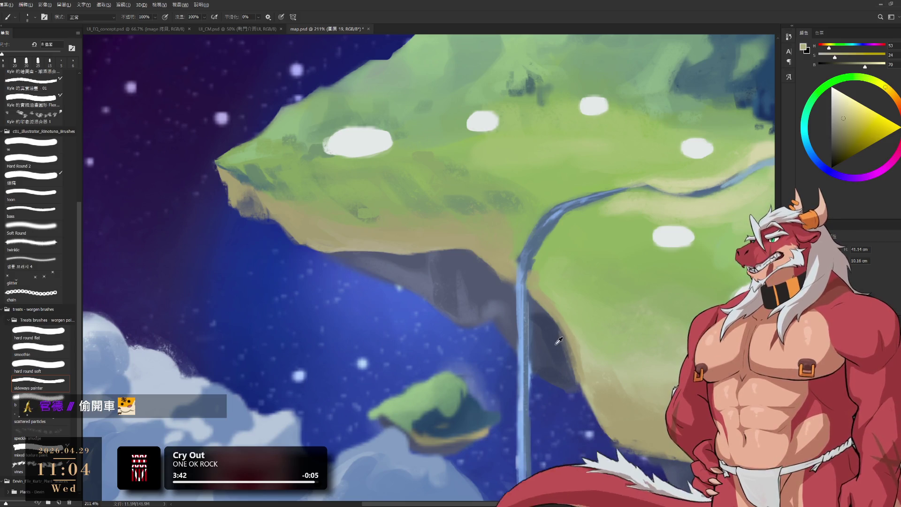
Pick the cliff-shadow dark blue and waterfall blue, painting a short stroke down the waterfall.
{"action": "left_click", "coordinate": [551, 323], "text": "alt"}
{"action": "key", "text": "bracketright"}
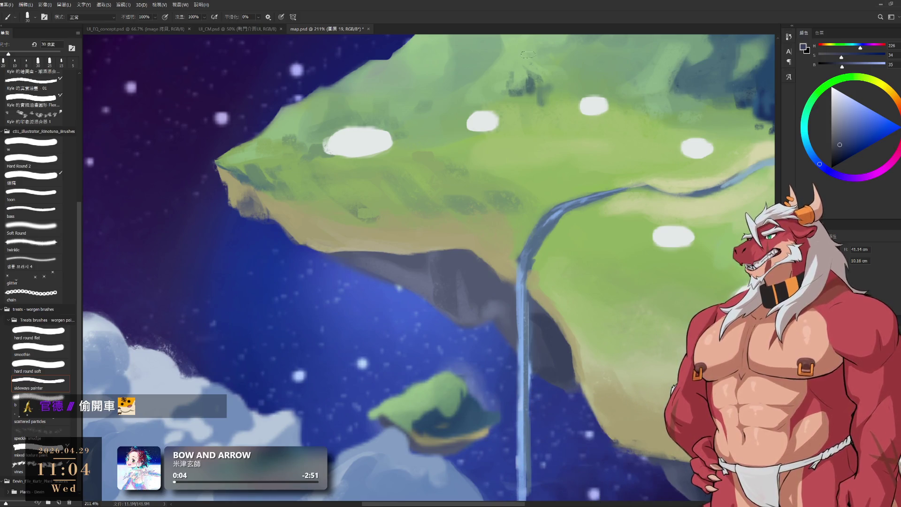
{"action": "left_click", "coordinate": [533, 279], "text": "alt"}
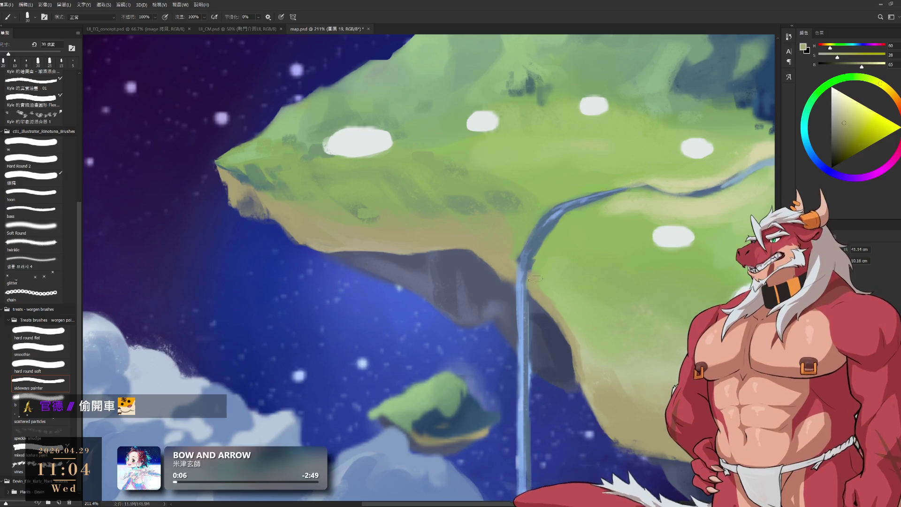
{"action": "left_click", "coordinate": [527, 254], "text": "alt"}
{"action": "key", "text": "bracketleft"}
{"action": "key", "text": "bracketleft"}
{"action": "key", "text": "bracketleft"}
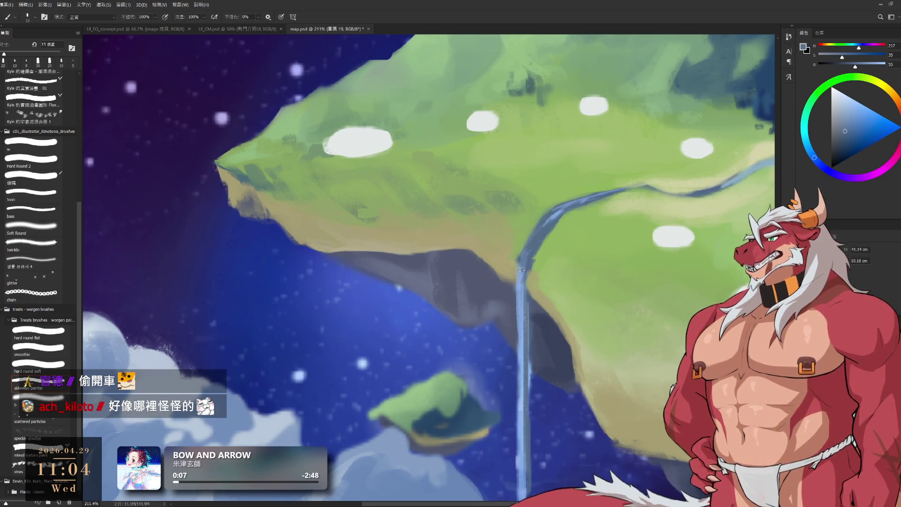
{"action": "left_click_drag", "start_coordinate": [521, 263], "coordinate": [519, 279]}
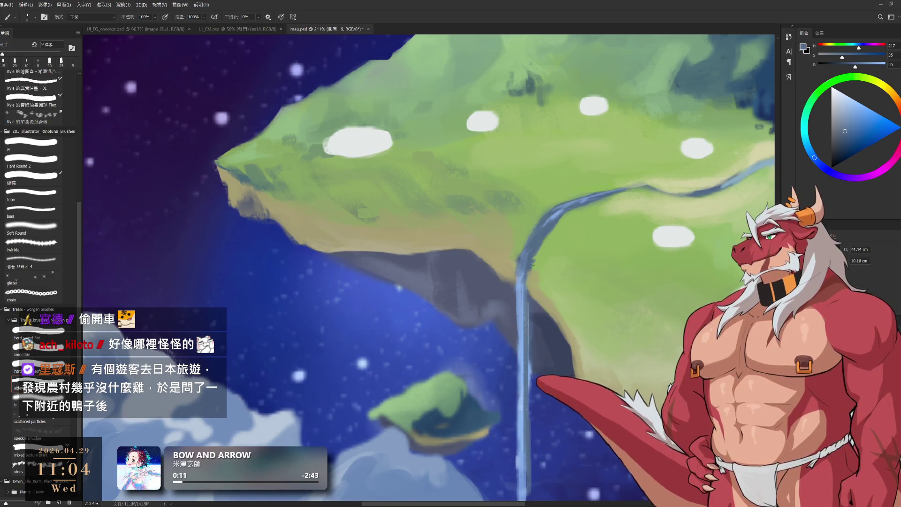
{"action": "key", "text": "bracketleft"}
{"action": "key", "text": "bracketleft"}
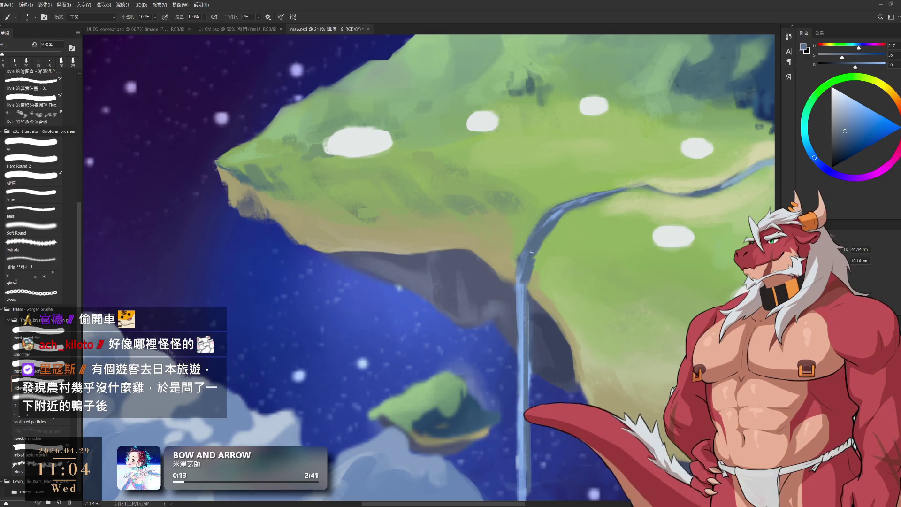
Sample greens and a lighter beige for the meadow, enlarging the brush to 25 px.
{"action": "left_click", "coordinate": [541, 257], "text": "alt"}
{"action": "key", "text": "bracketright"}
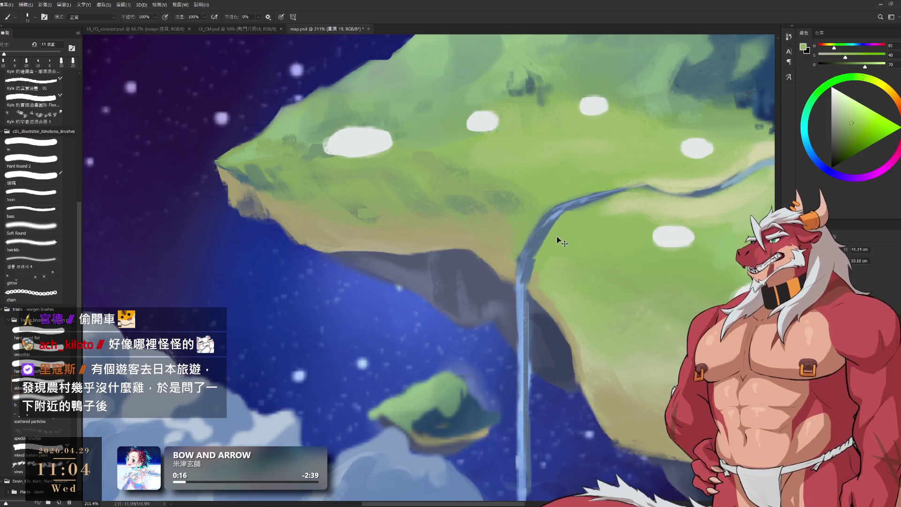
{"action": "left_click", "coordinate": [534, 288], "text": "alt"}
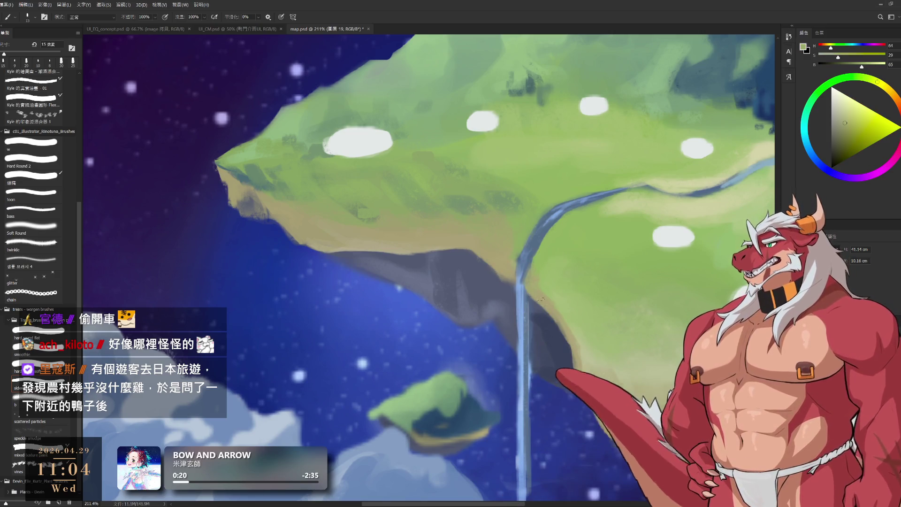
{"action": "left_click", "coordinate": [545, 275], "text": "alt"}
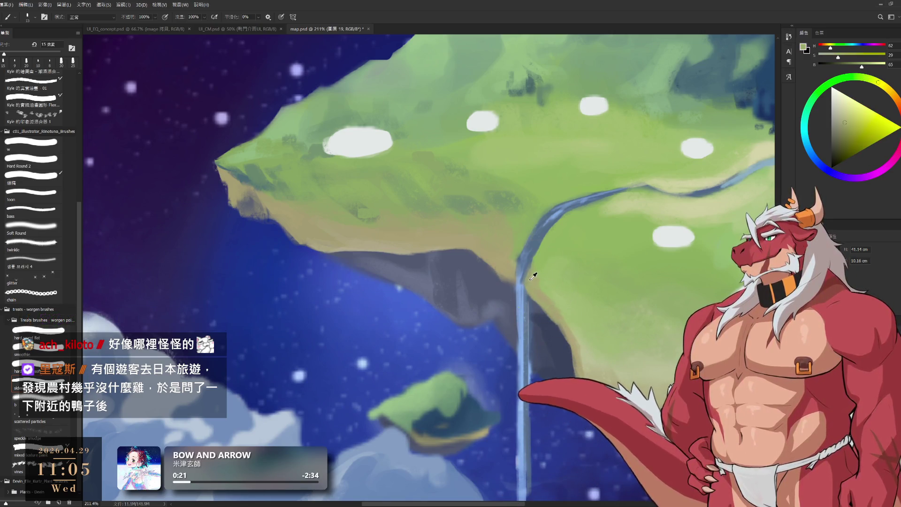
{"action": "key", "text": "bracketright"}
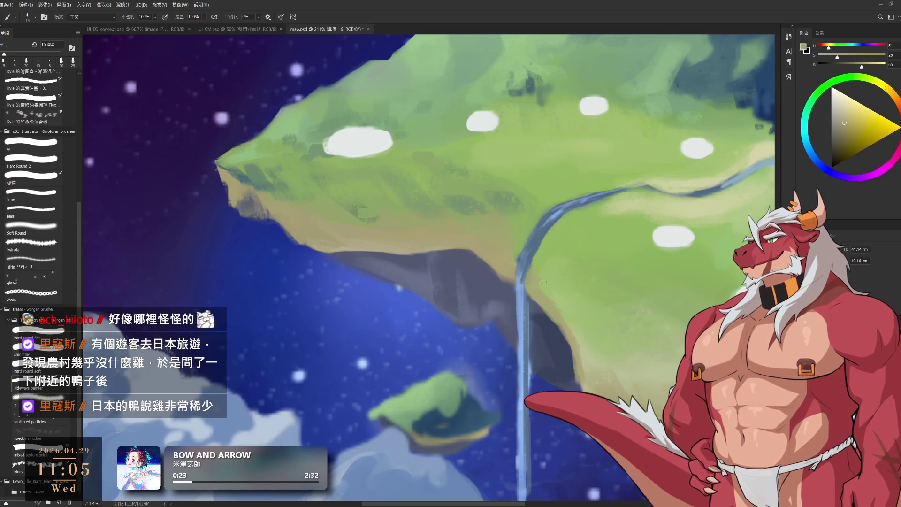
{"action": "key", "text": "bracketright"}
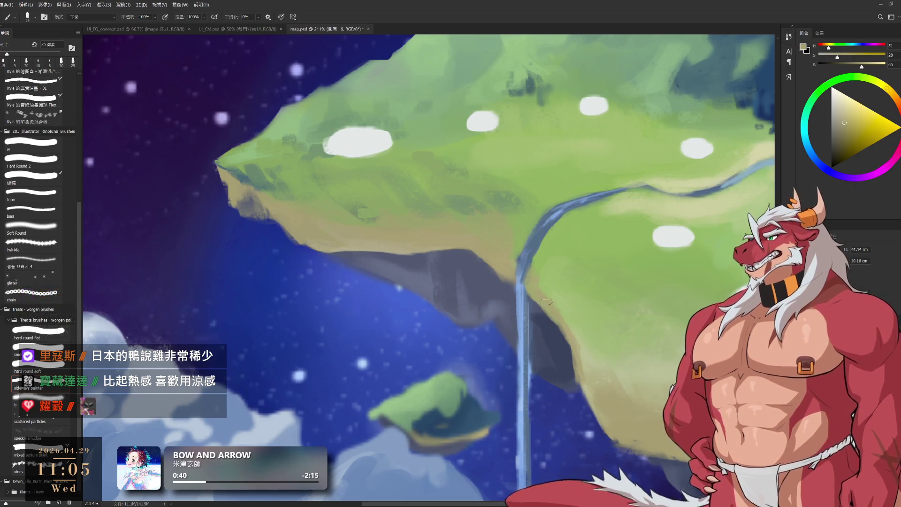
{"action": "left_click", "coordinate": [509, 232], "text": "alt"}
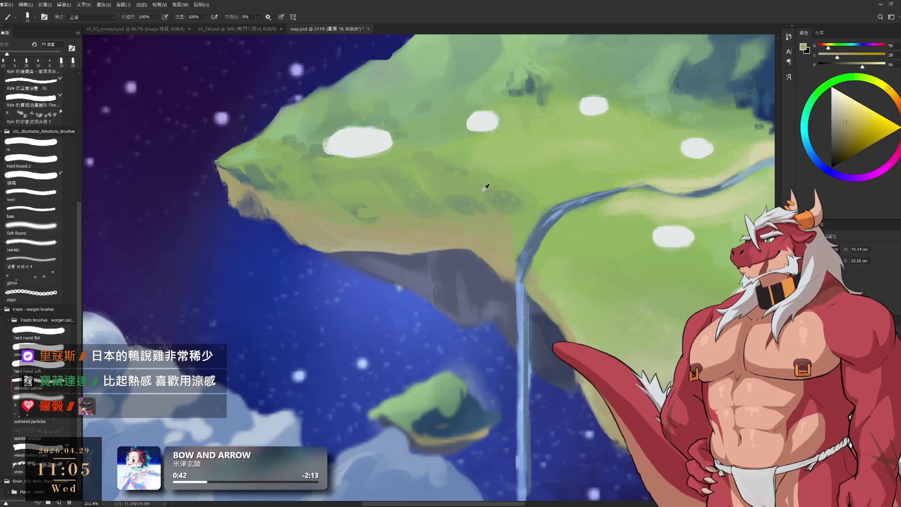
{"action": "left_click_drag", "start_coordinate": [426, 268], "coordinate": [470, 303]}
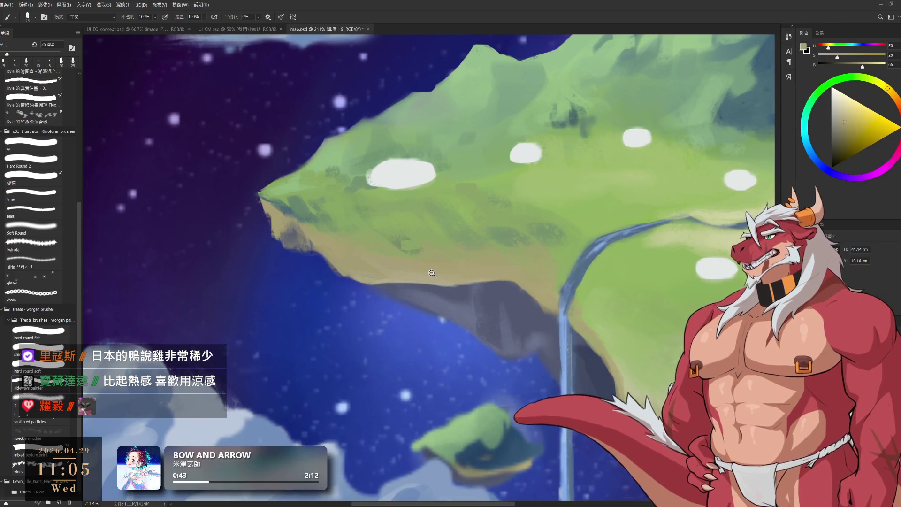
Sample a light tan from the cliff and paint a highlight stroke along its edge.
{"action": "scroll", "coordinate": [450, 276], "scroll_direction": "up", "scroll_amount": 3}
{"action": "key", "text": "bracketleft"}
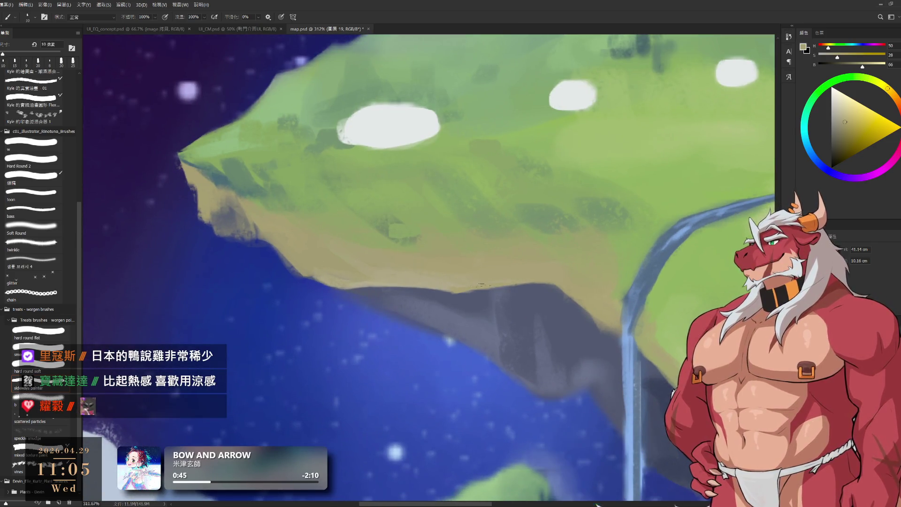
{"action": "left_click", "coordinate": [440, 281], "text": "alt"}
{"action": "key", "text": "bracketright"}
{"action": "left_click_drag", "start_coordinate": [441, 291], "coordinate": [462, 295]}
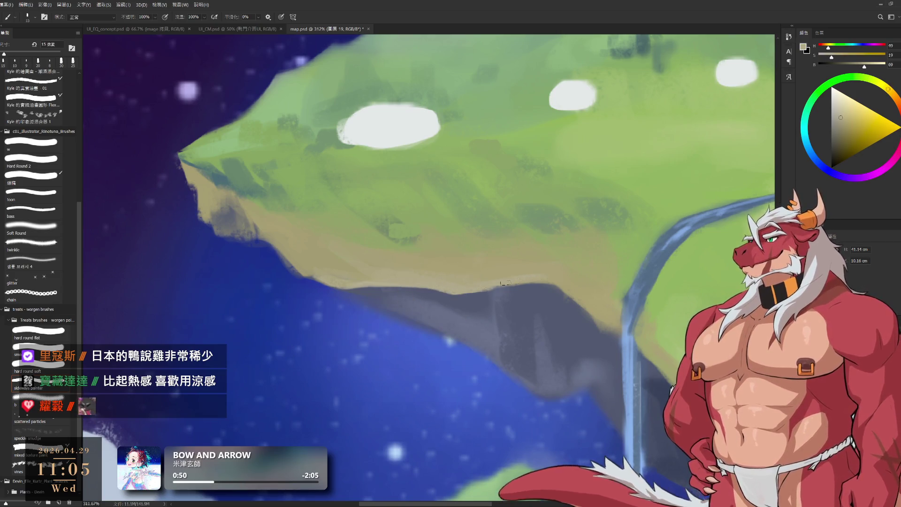
{"action": "key", "text": "bracketleft"}
{"action": "key", "text": "bracketleft"}
Move over to the waterfall cliff and sample grey-blue and light tan rock tones, adjusting brush size.
{"action": "mouse_move", "coordinate": [590, 295]}
{"action": "left_mouse_down"}
{"action": "mouse_move", "coordinate": [538, 291]}
{"action": "mouse_move", "coordinate": [492, 268]}
{"action": "left_mouse_up"}
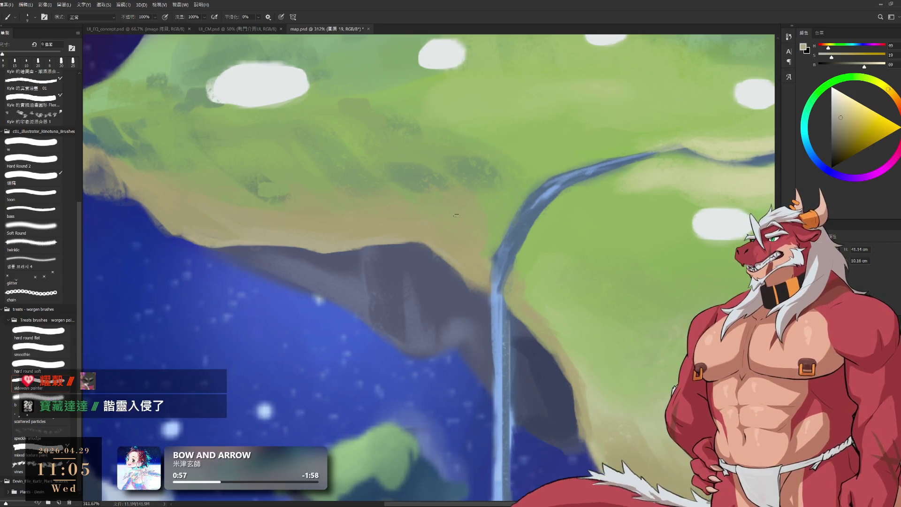
{"action": "left_click_drag", "start_coordinate": [503, 183], "coordinate": [463, 194]}
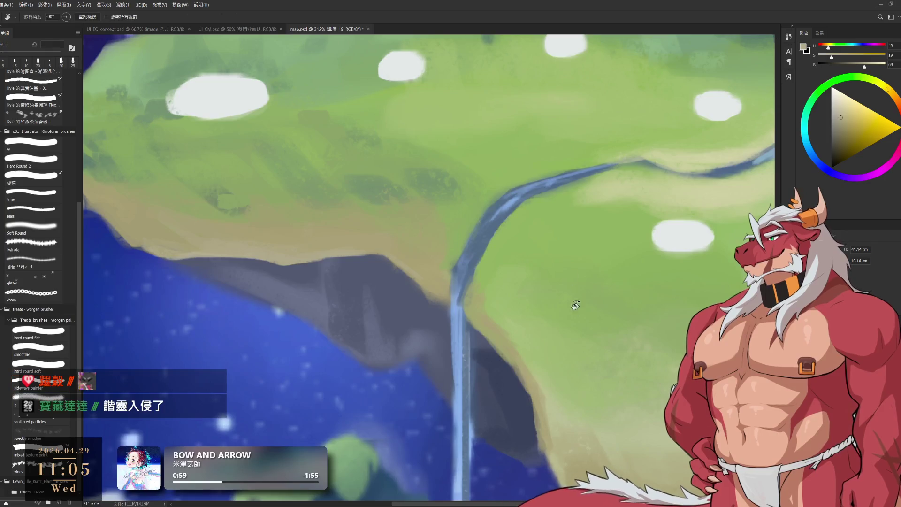
{"action": "left_click_drag", "start_coordinate": [571, 291], "coordinate": [462, 328]}
{"action": "left_click", "coordinate": [411, 296], "text": "alt"}
{"action": "left_click", "coordinate": [412, 295], "text": "alt"}
{"action": "key", "text": "bracketright"}
{"action": "key", "text": "bracketright"}
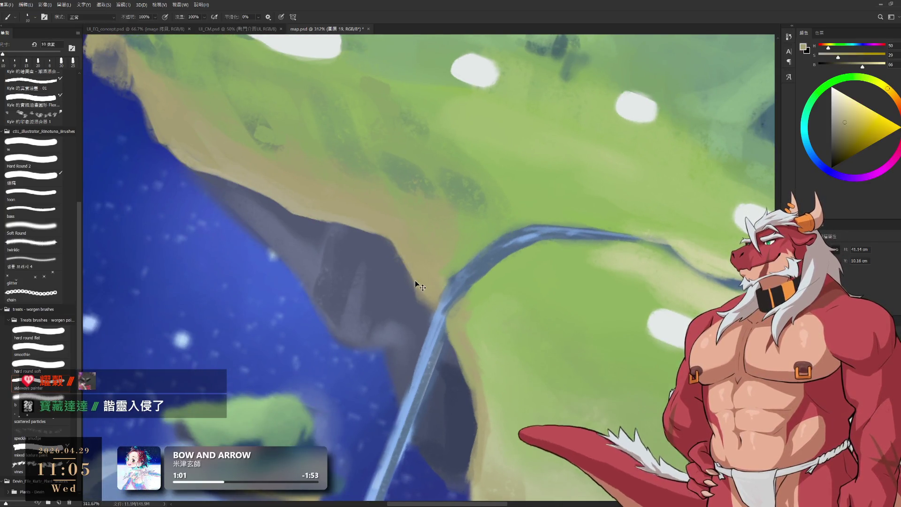
{"action": "key", "text": "bracketleft"}
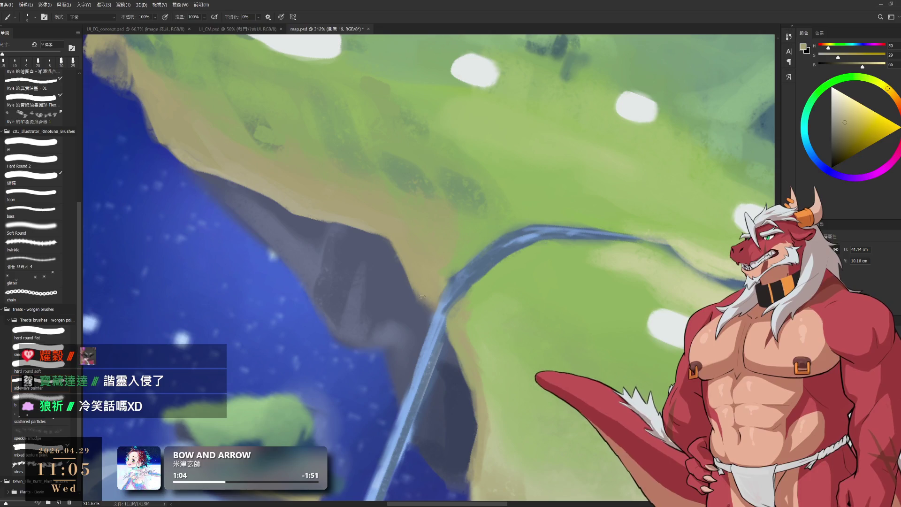
{"action": "left_click", "coordinate": [393, 259], "text": "alt"}
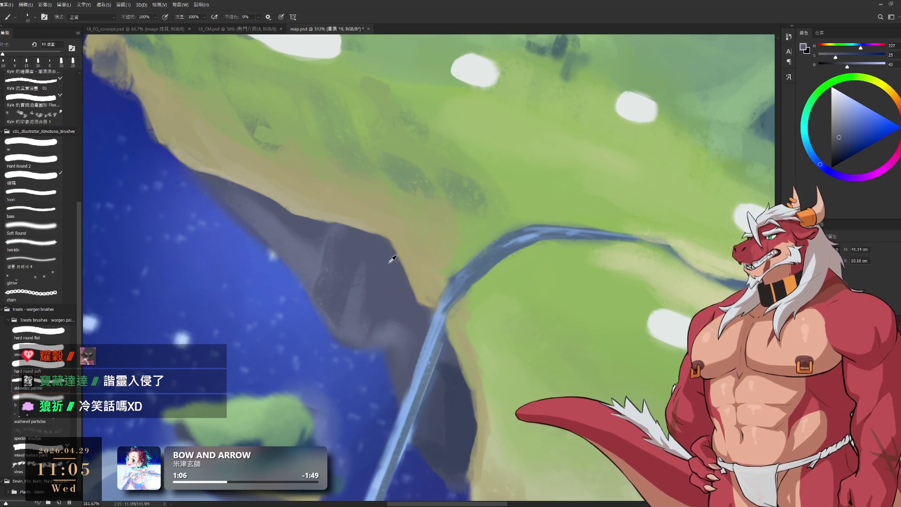
{"action": "left_click_drag", "start_coordinate": [420, 262], "coordinate": [412, 250]}
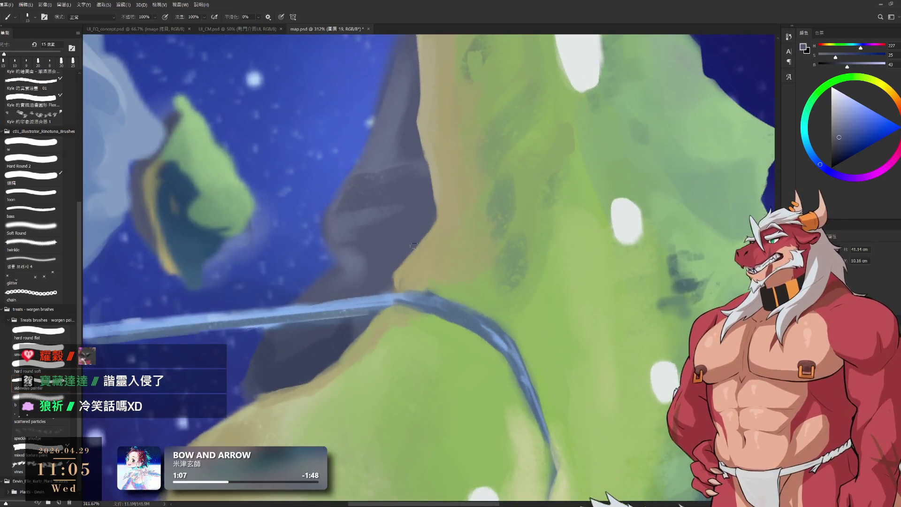
Sample tan from the island edge, then rotate and zoom the view onto the mountain peak.
{"action": "left_click", "coordinate": [450, 218], "text": "alt"}
{"action": "left_click", "coordinate": [428, 165], "text": "alt"}
{"action": "scroll", "coordinate": [422, 141], "scroll_direction": "down", "scroll_amount": 3}
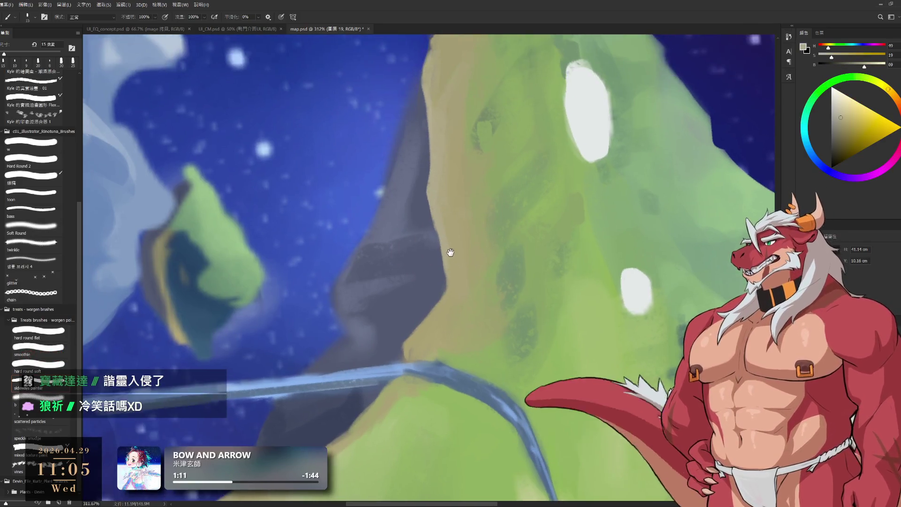
{"action": "scroll", "coordinate": [447, 253], "scroll_direction": "down", "scroll_amount": 3}
{"action": "key", "text": "r"}
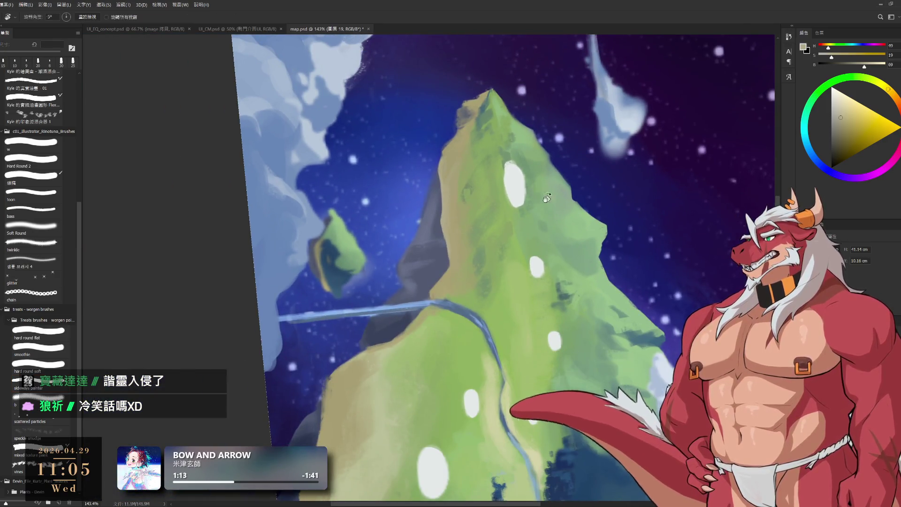
{"action": "left_click_drag", "start_coordinate": [500, 201], "coordinate": [534, 199]}
{"action": "scroll", "coordinate": [495, 145], "scroll_direction": "up", "scroll_amount": 5}
{"action": "left_click_drag", "start_coordinate": [476, 161], "coordinate": [498, 233]}
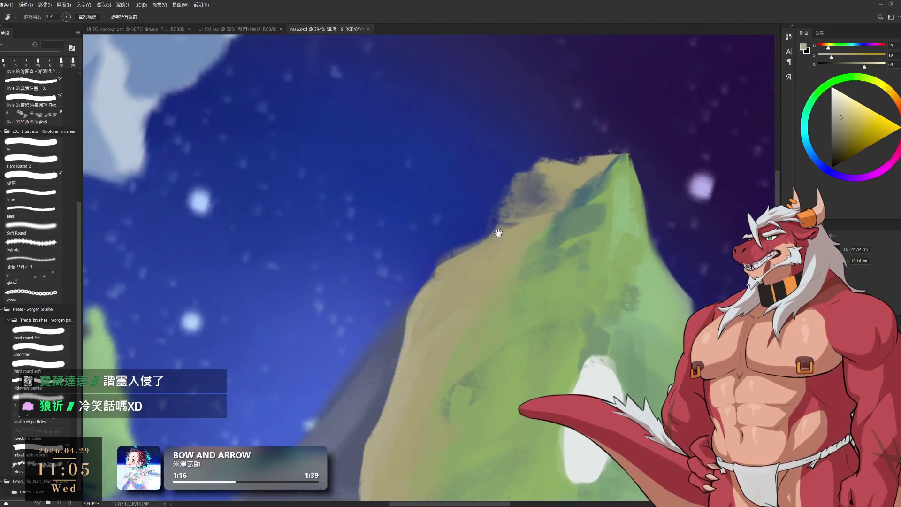
{"action": "key", "text": "b"}
Pick olive from the mountain and a bluish grey from the rock face, zooming closer to its edge.
{"action": "left_click", "coordinate": [449, 285], "text": "alt"}
{"action": "key", "text": "r"}
{"action": "left_click_drag", "start_coordinate": [424, 319], "coordinate": [468, 252]}
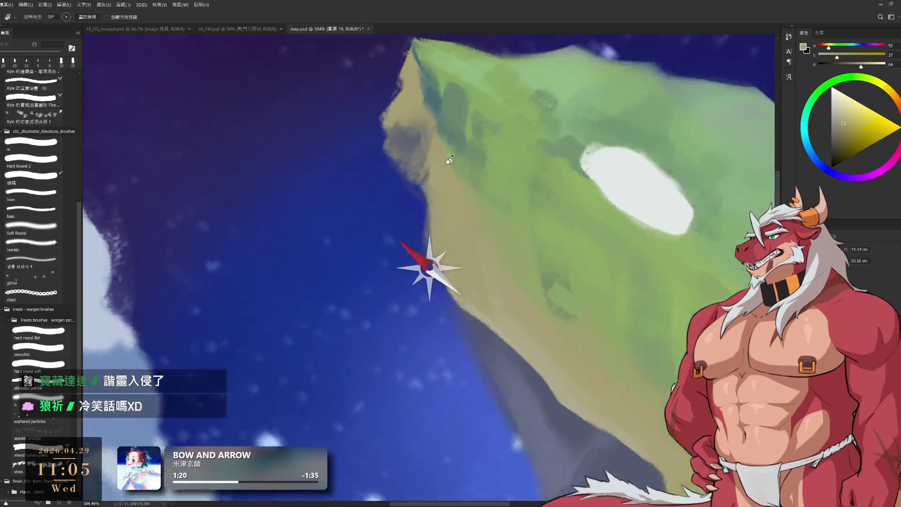
{"action": "key", "text": "e"}
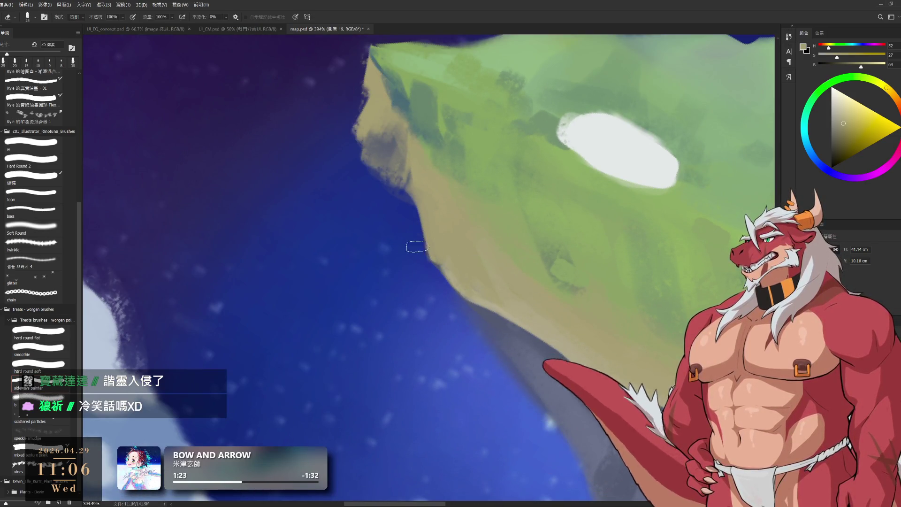
{"action": "key", "text": "b"}
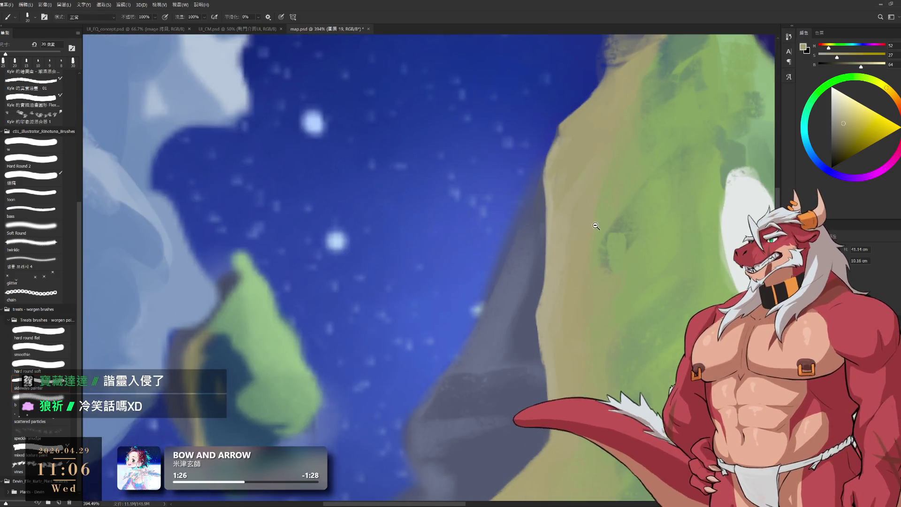
{"action": "mouse_move", "coordinate": [455, 370]}
{"action": "left_mouse_down"}
{"action": "mouse_move", "coordinate": [572, 244]}
{"action": "mouse_move", "coordinate": [500, 320]}
{"action": "left_mouse_up"}
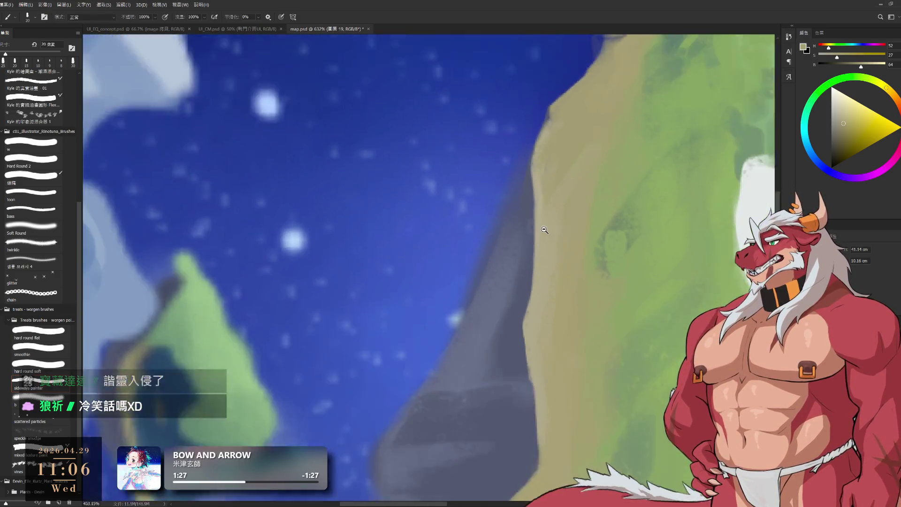
{"action": "left_click", "coordinate": [521, 325], "text": "alt"}
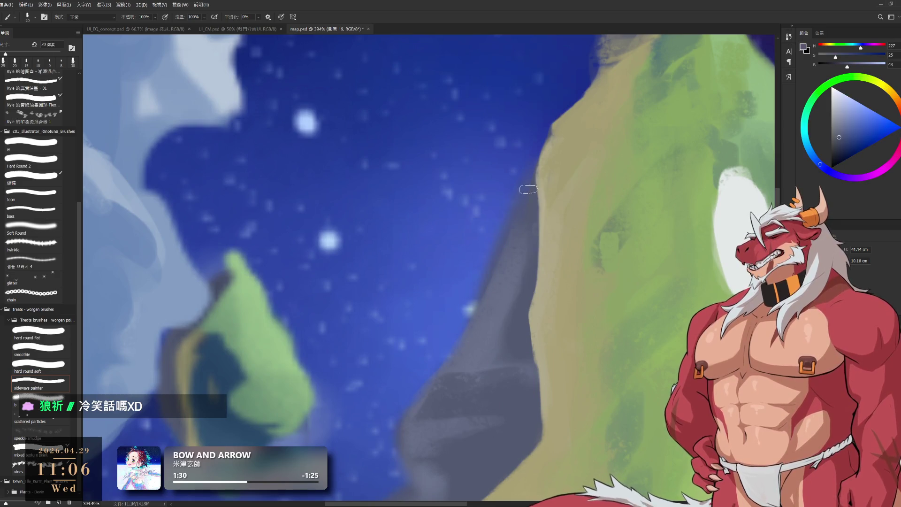
{"action": "key", "text": "bracketleft"}
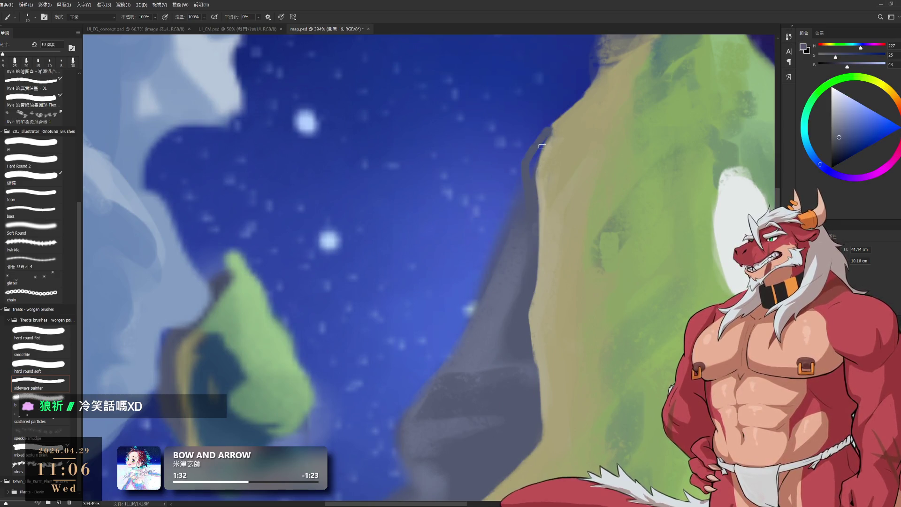
Paint olive over the grey strip on the hill's left edge, then enlarge the brush.
{"action": "left_click", "coordinate": [556, 135], "text": "alt"}
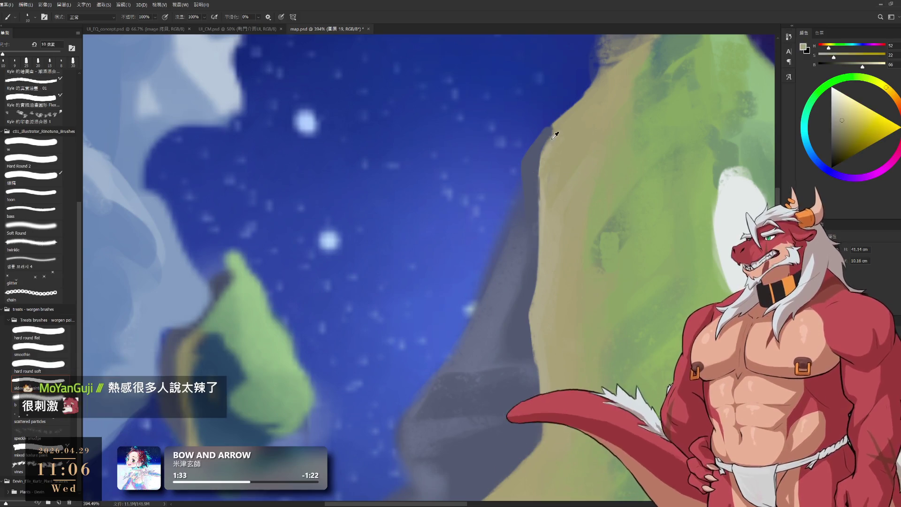
{"action": "left_click_drag", "start_coordinate": [547, 141], "coordinate": [539, 202]}
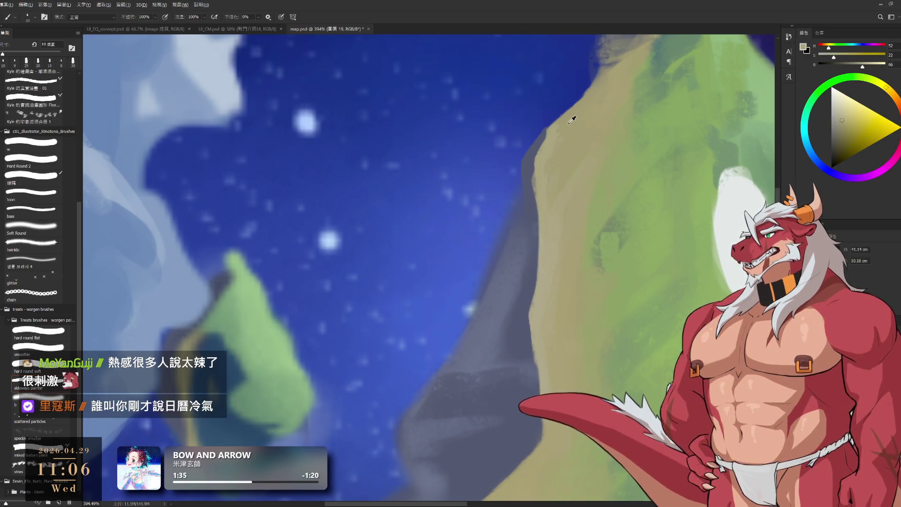
{"action": "left_click", "coordinate": [574, 143], "text": "alt"}
{"action": "key", "text": "bracketright"}
{"action": "key", "text": "bracketright"}
{"action": "key", "text": "bracketright"}
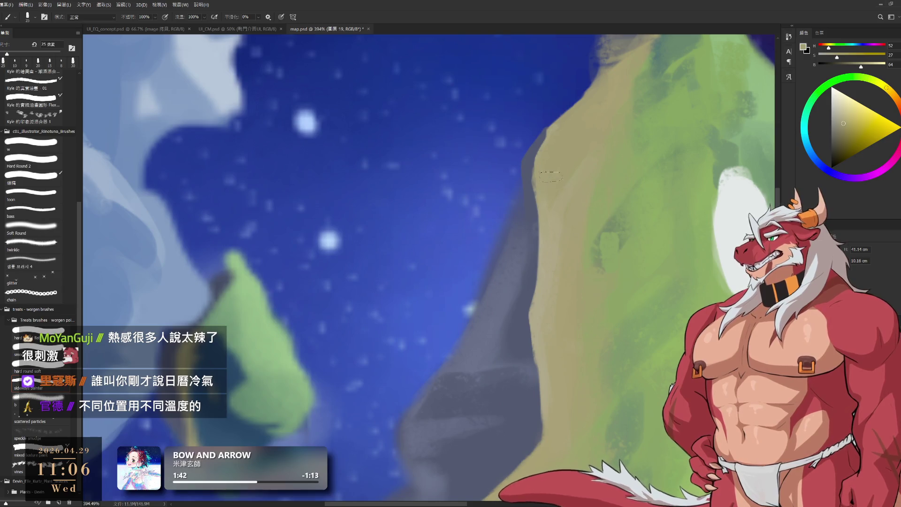
{"action": "left_click_drag", "start_coordinate": [414, 230], "coordinate": [430, 278]}
{"action": "key", "text": "e"}
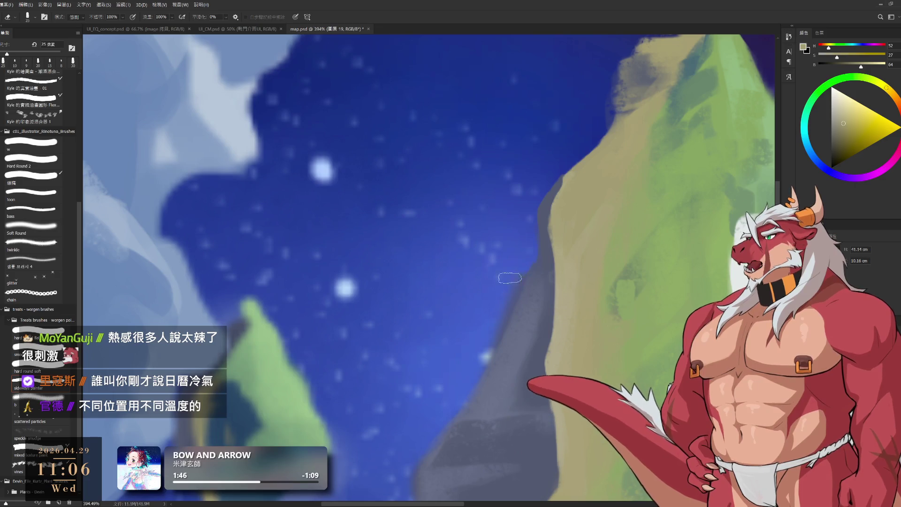
{"action": "key", "text": "r"}
{"action": "mouse_move", "coordinate": [460, 372]}
{"action": "left_mouse_down"}
{"action": "mouse_move", "coordinate": [613, 230]}
{"action": "mouse_move", "coordinate": [644, 177]}
{"action": "left_mouse_up"}
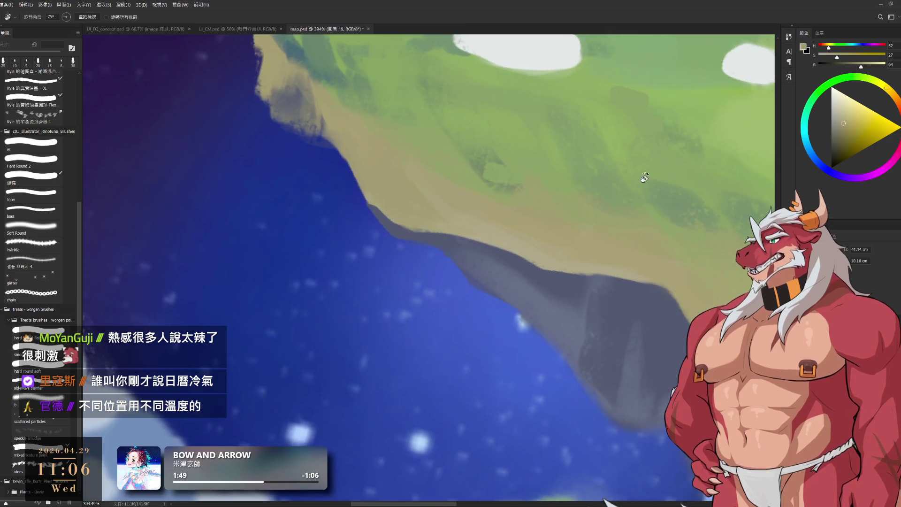
Sample dark greyish blue from the cliff's rocky underside with a 35 px brush, then zoom out.
{"action": "key", "text": "r"}
{"action": "left_click_drag", "start_coordinate": [568, 244], "coordinate": [583, 220]}
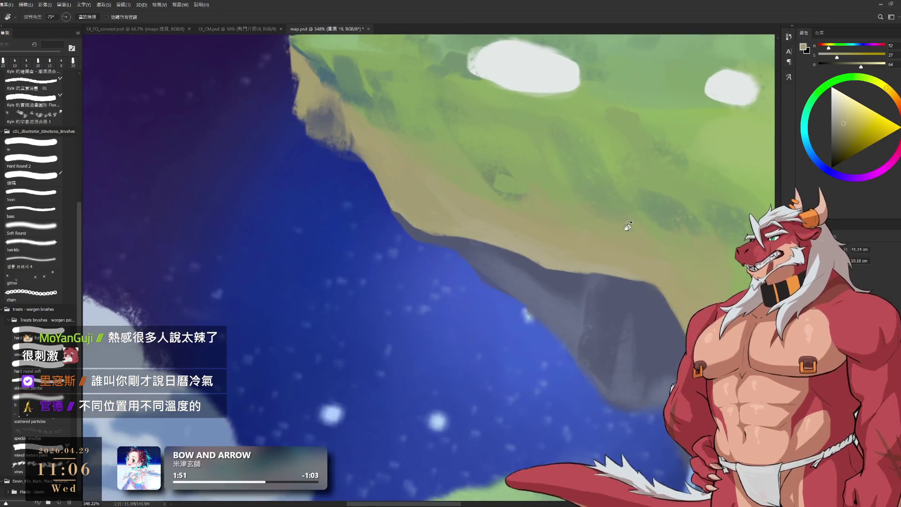
{"action": "scroll", "coordinate": [583, 220], "scroll_direction": "down", "scroll_amount": 1}
{"action": "key", "text": "b"}
{"action": "left_click", "coordinate": [554, 246], "text": "alt"}
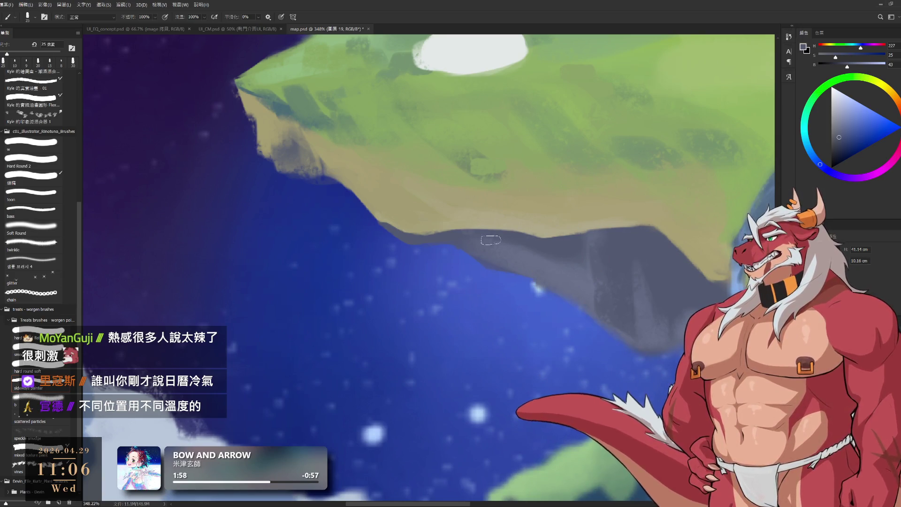
{"action": "key", "text": "bracketright"}
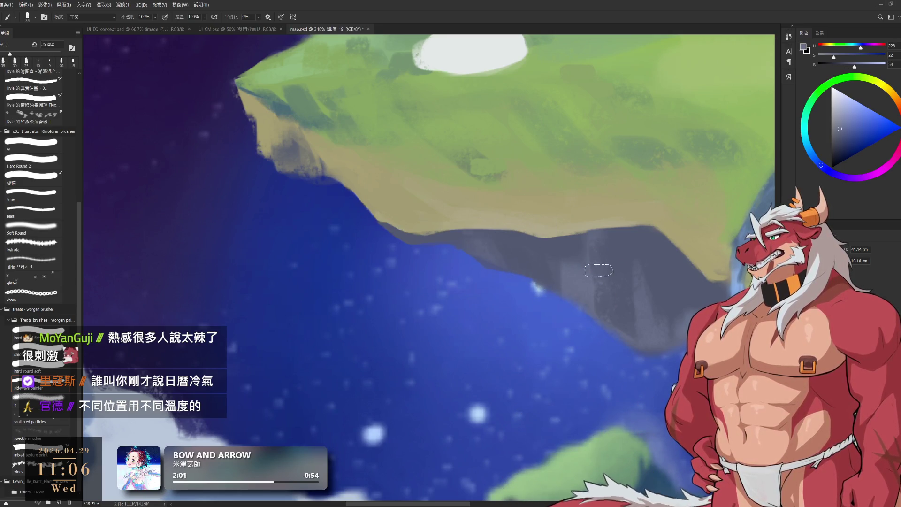
{"action": "left_click", "coordinate": [558, 272], "text": "ctrl+alt"}
{"action": "scroll", "coordinate": [558, 272], "scroll_direction": "down", "scroll_amount": 2}
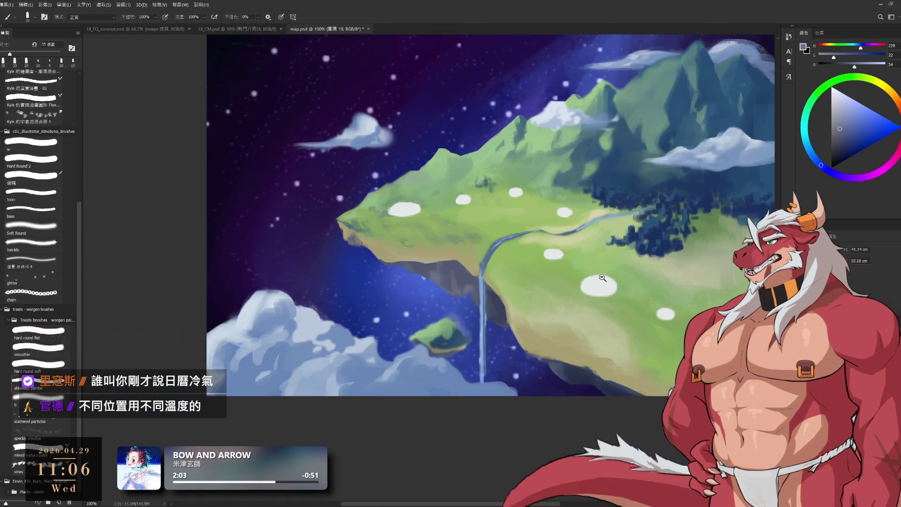
Sample the darker blue rock beside the waterfall and enlarge the brush to 45 px.
{"action": "scroll", "coordinate": [485, 313], "scroll_direction": "up", "scroll_amount": 4}
{"action": "left_click", "coordinate": [537, 350], "text": "alt"}
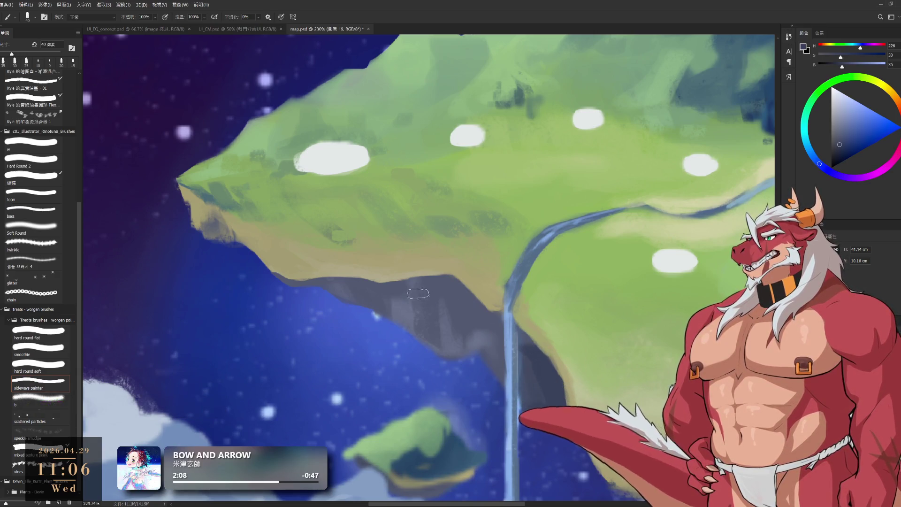
{"action": "key", "text": "bracketright"}
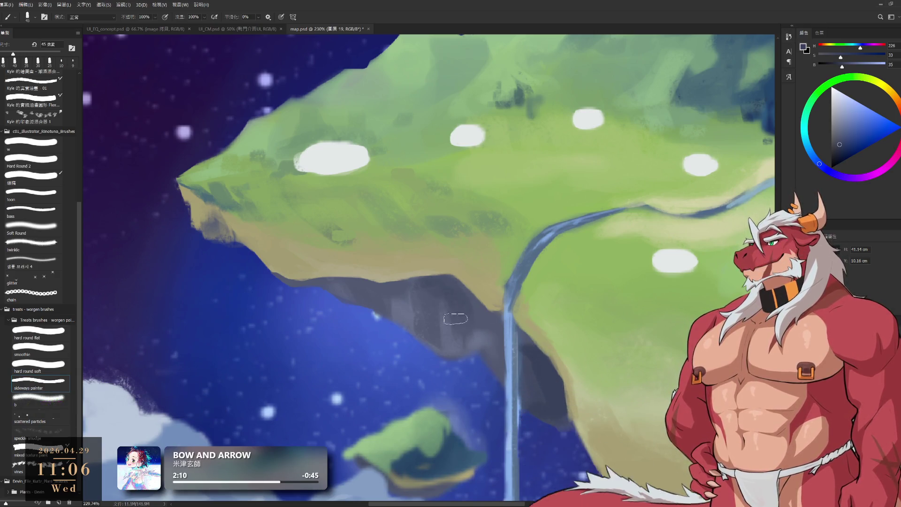